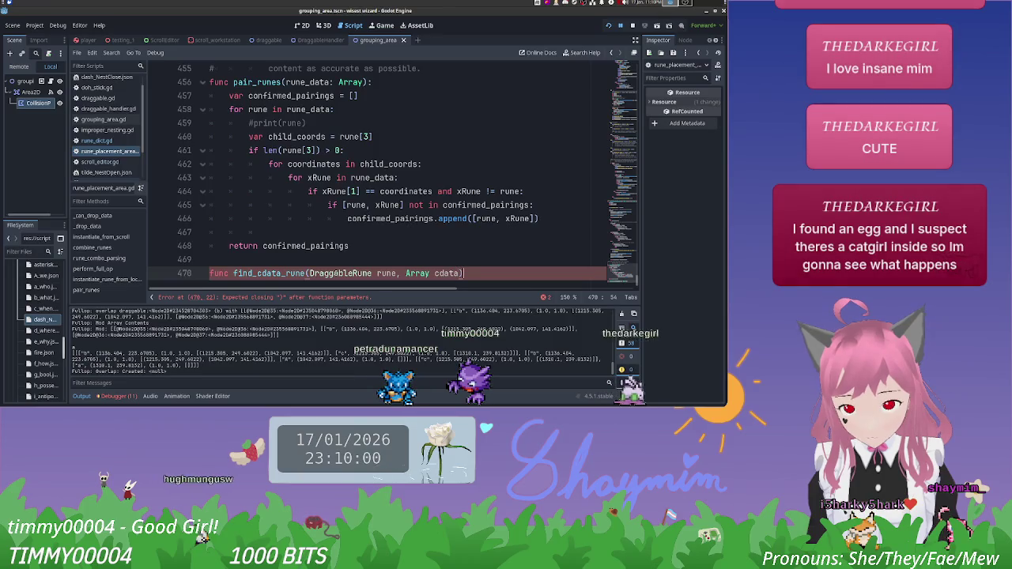
# Step: Close the find_cdata_rune header with '):' and begin a 'for data in cdata:' loop body
pyautogui.write(':')
pyautogui.press('Return')
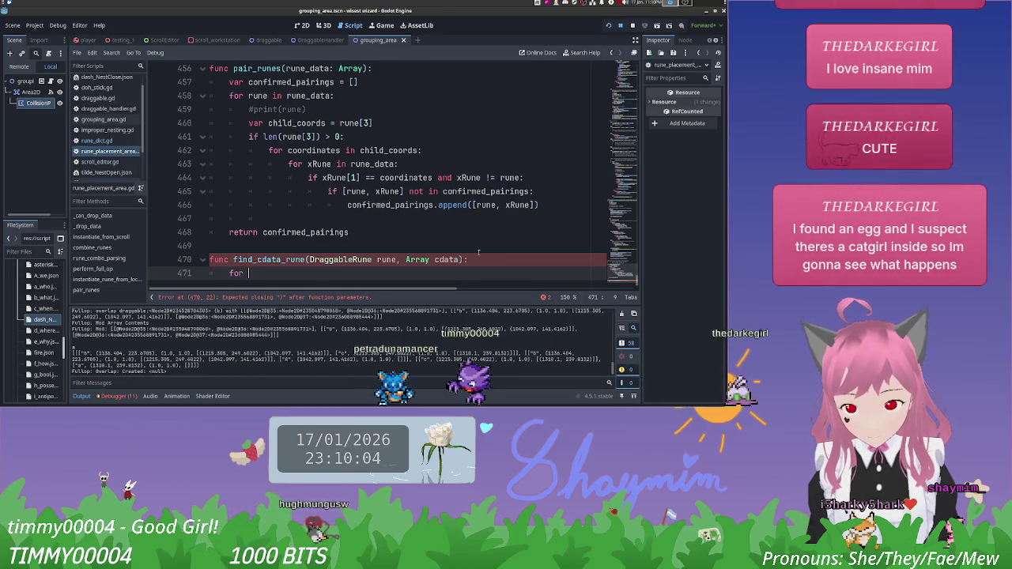
pyautogui.write('for data in')
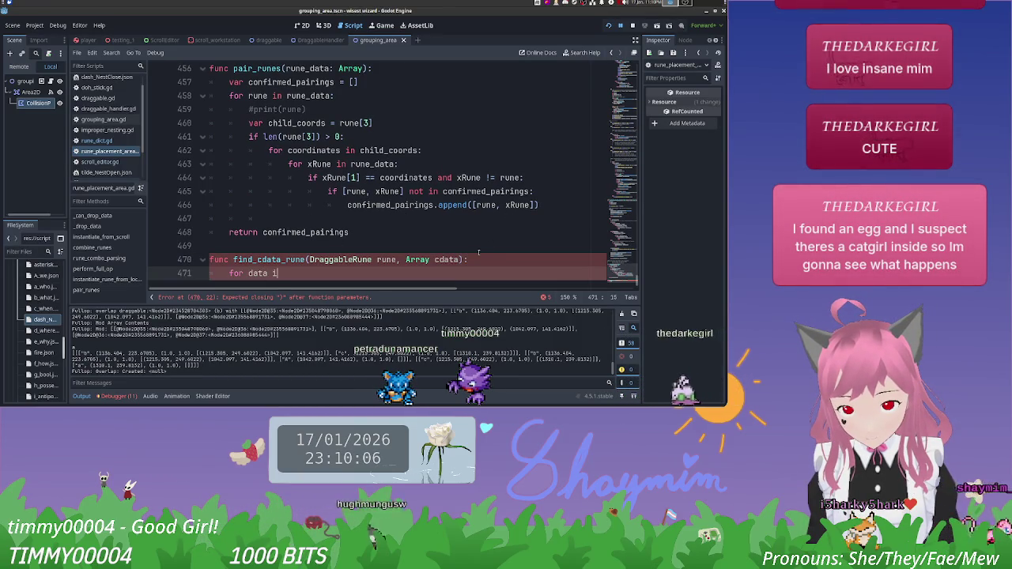
pyautogui.write(' cdata:')
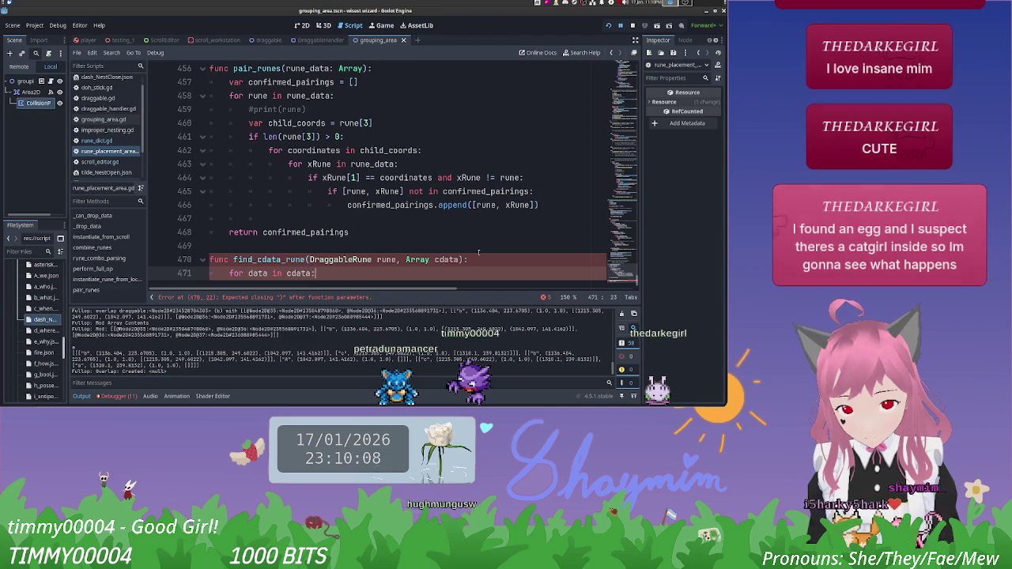
pyautogui.press('Return')
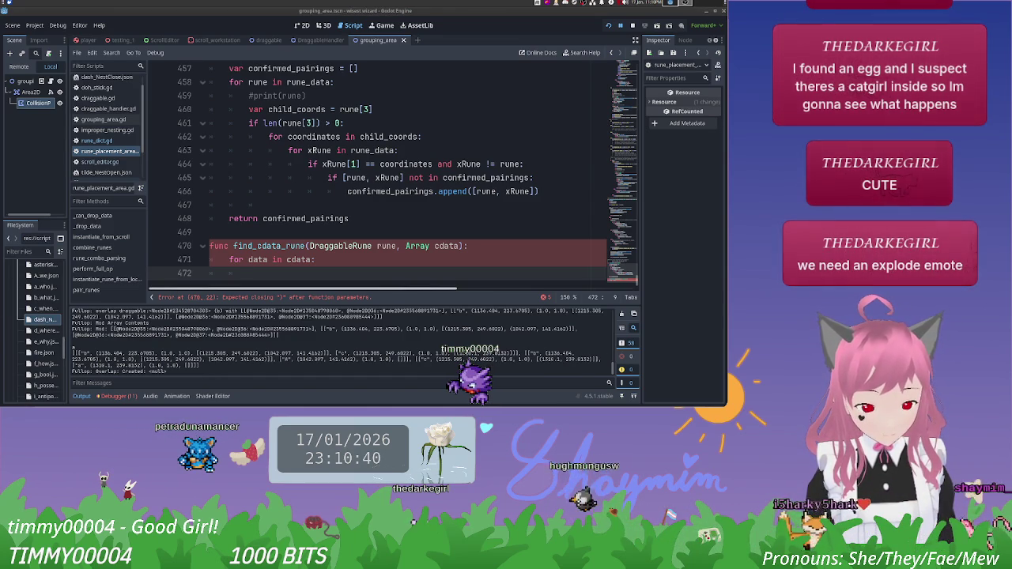
pyautogui.hotkey('alt', 'Tab')
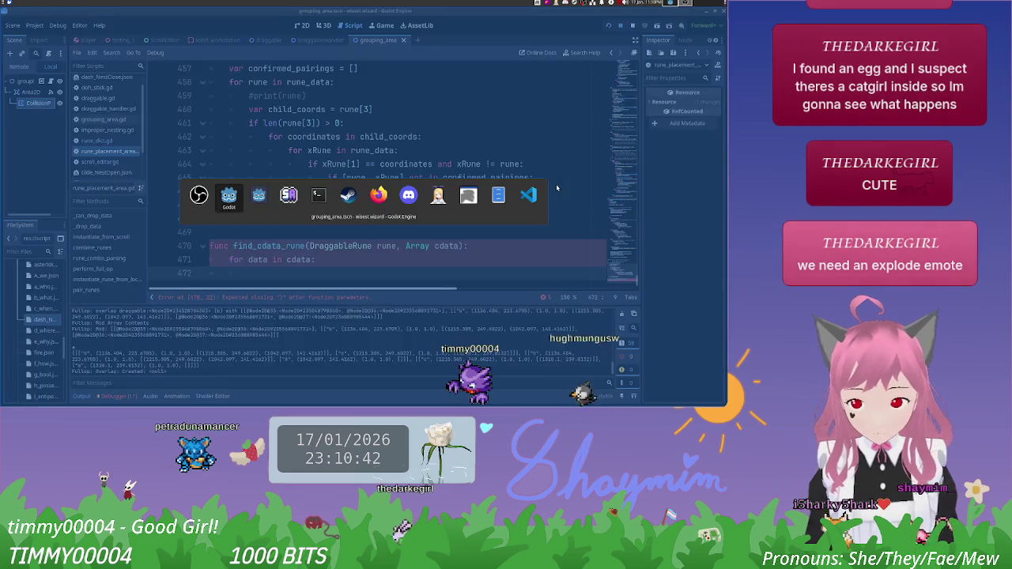
pyautogui.press('Escape')
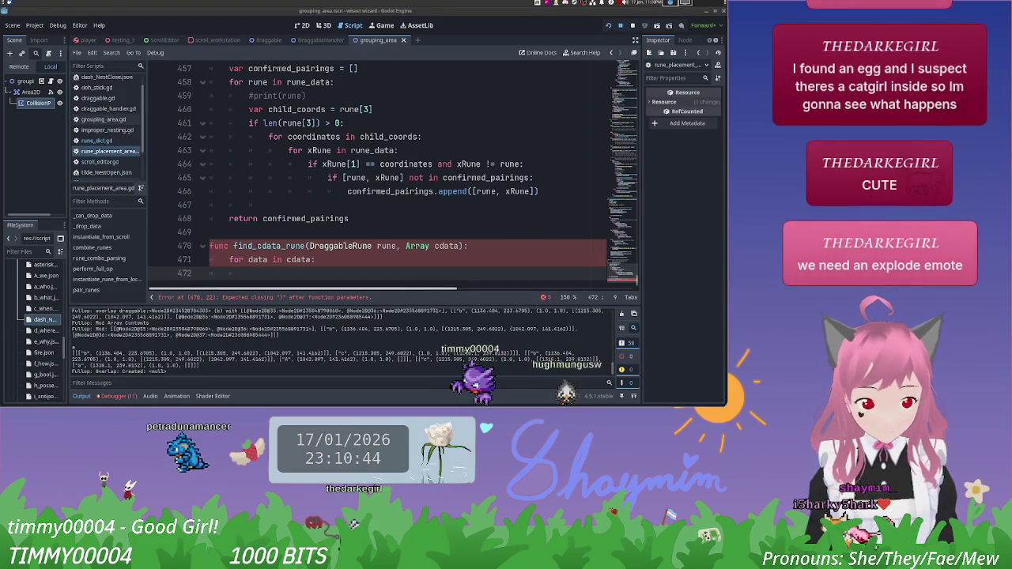
pyautogui.hotkey('alt', 'Tab')
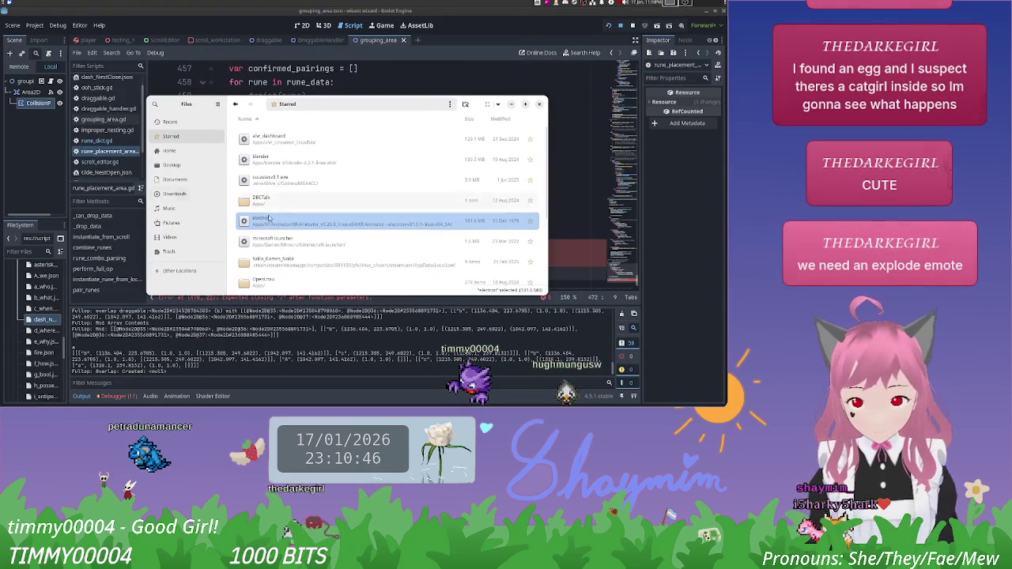
pyautogui.click(183, 223)
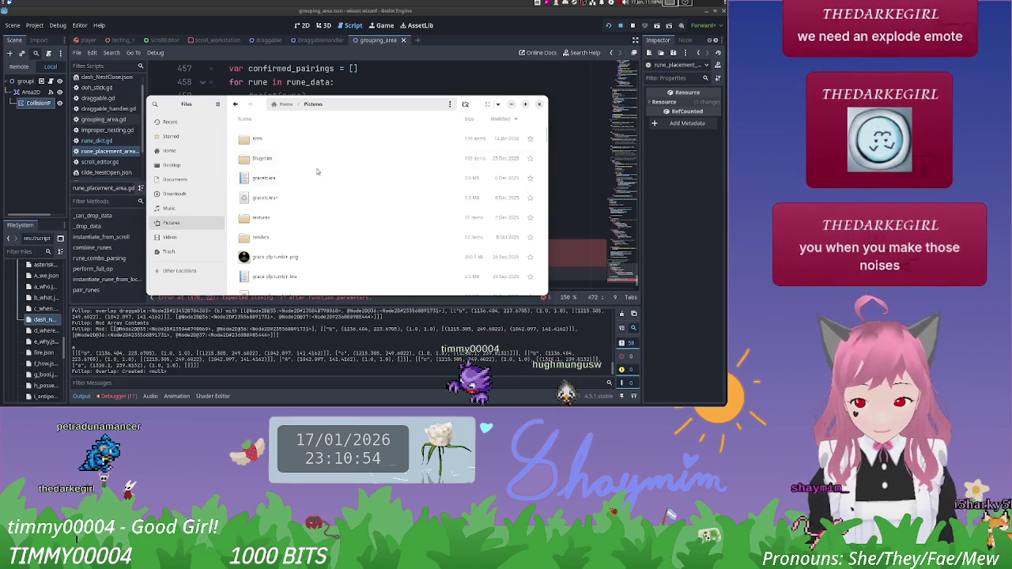
pyautogui.doubleClick(297, 160)
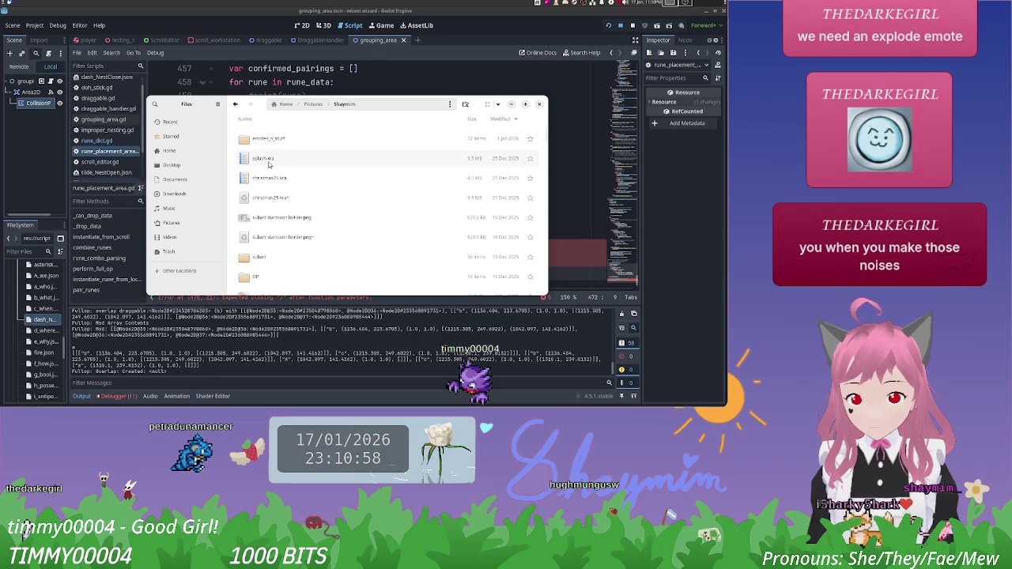
pyautogui.click(277, 145)
pyautogui.doubleClick(277, 145)
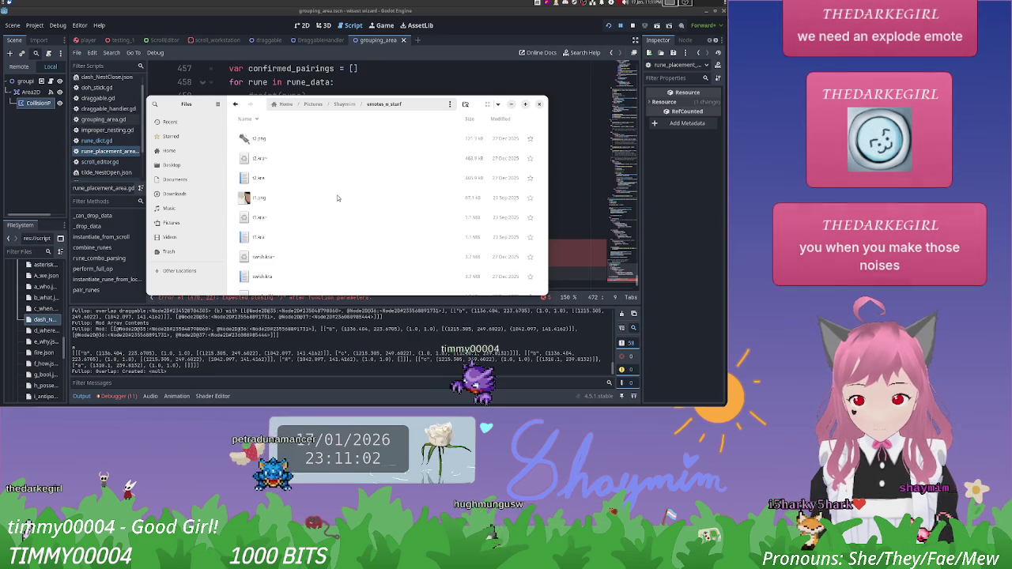
pyautogui.scroll(10, 319, 193)
pyautogui.scroll(10, 318, 193)
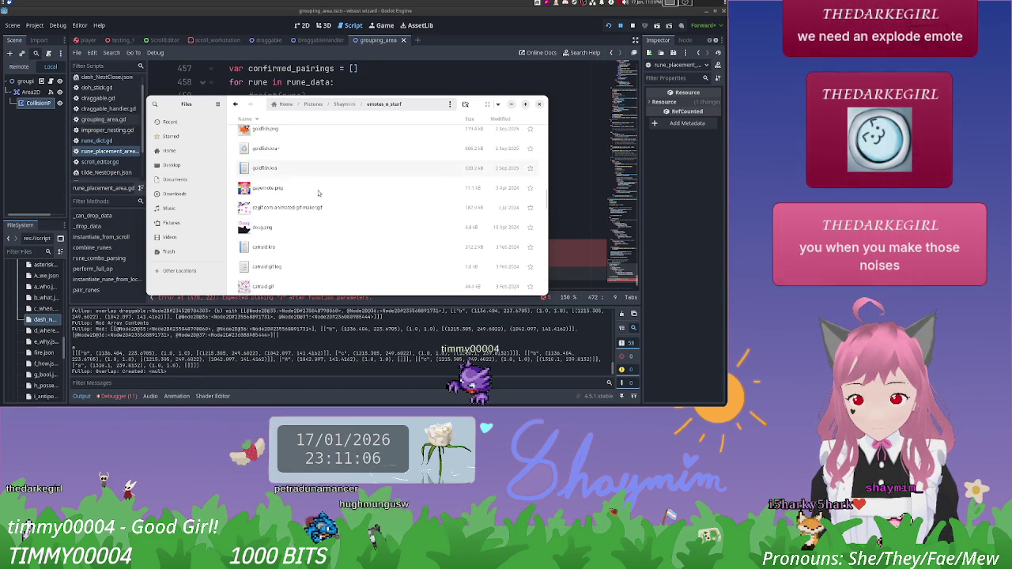
pyautogui.scroll(5, 321, 190)
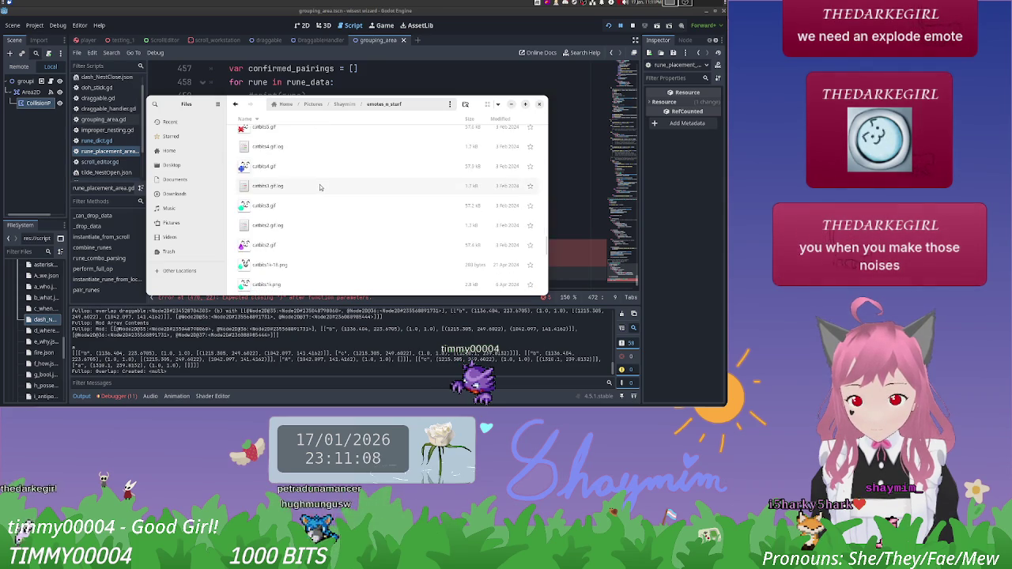
pyautogui.scroll(4, 320, 187)
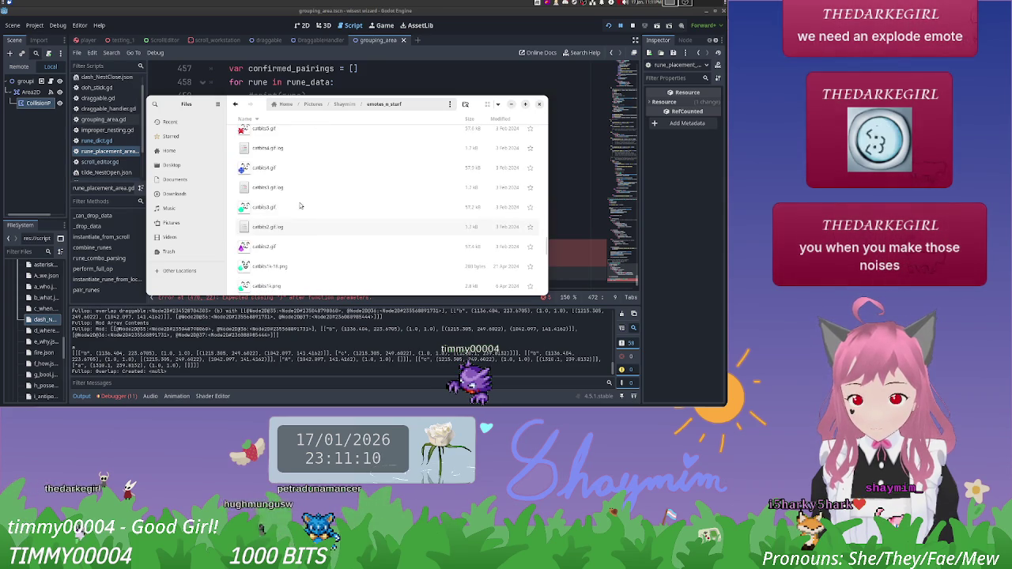
pyautogui.scroll(2, 302, 201)
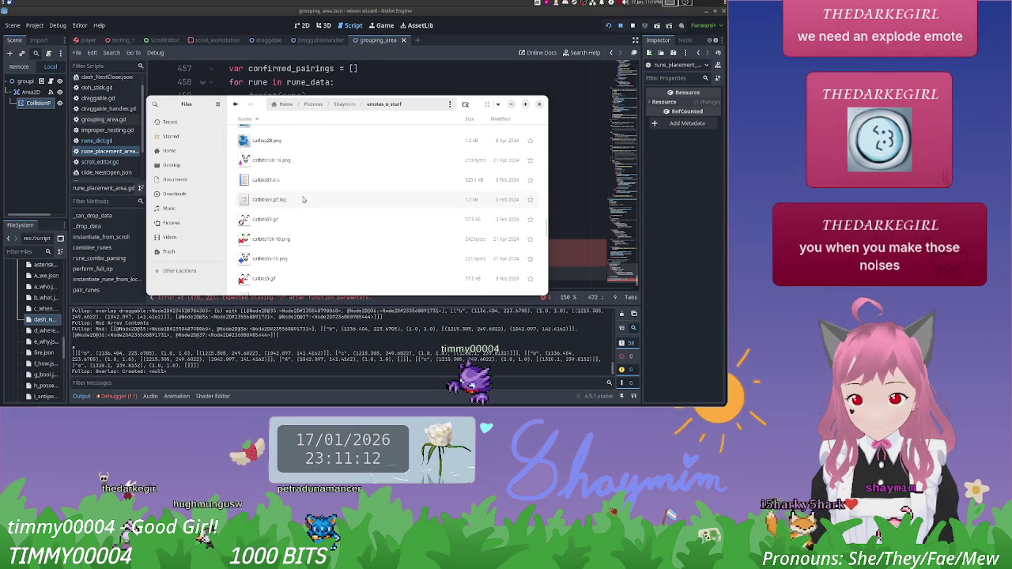
pyautogui.click(295, 221)
pyautogui.press('Return')
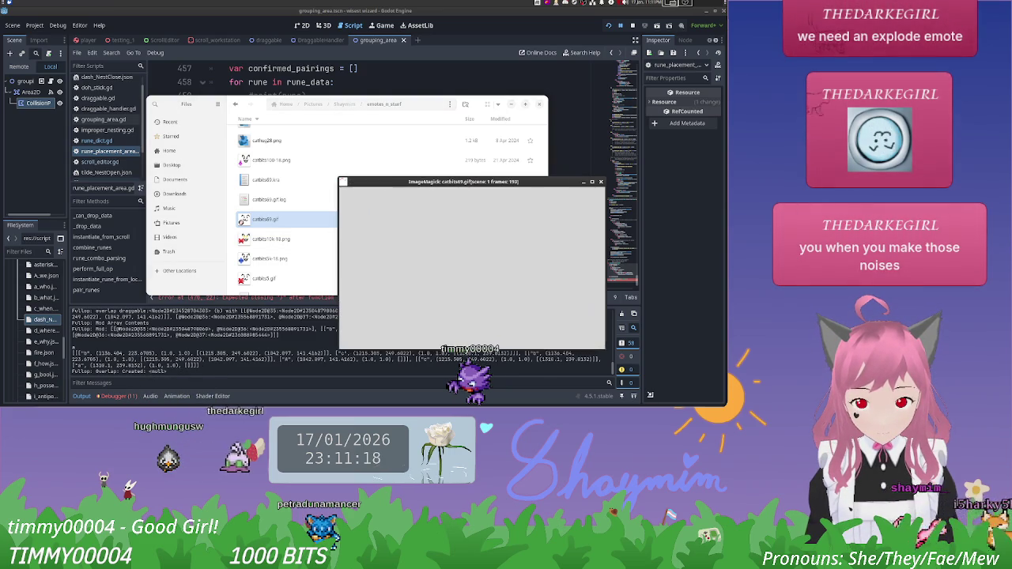
pyautogui.moveTo(492, 183); pyautogui.dragTo(383, 112)
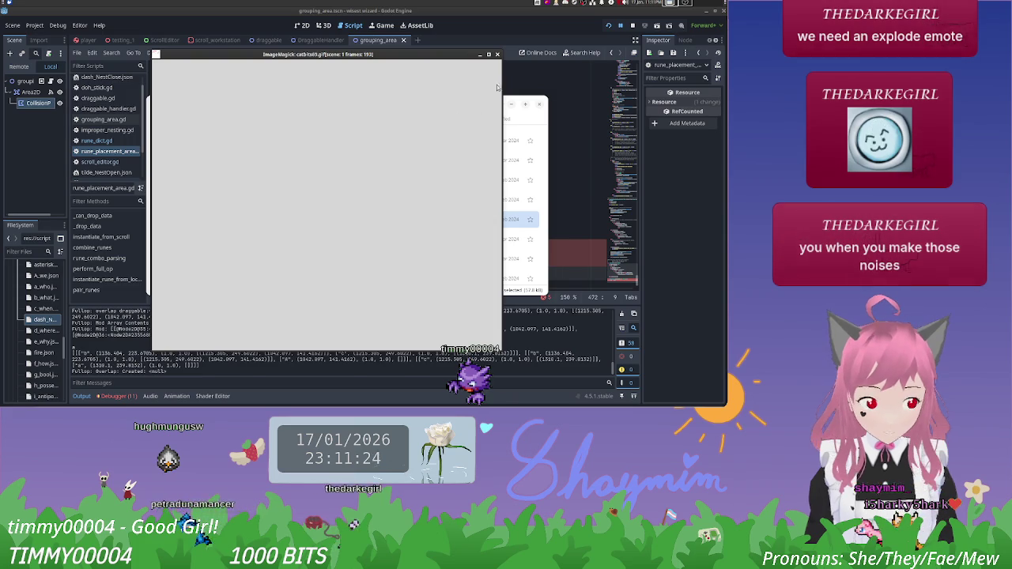
pyautogui.click(498, 53)
pyautogui.hotkey('alt', 'Tab')
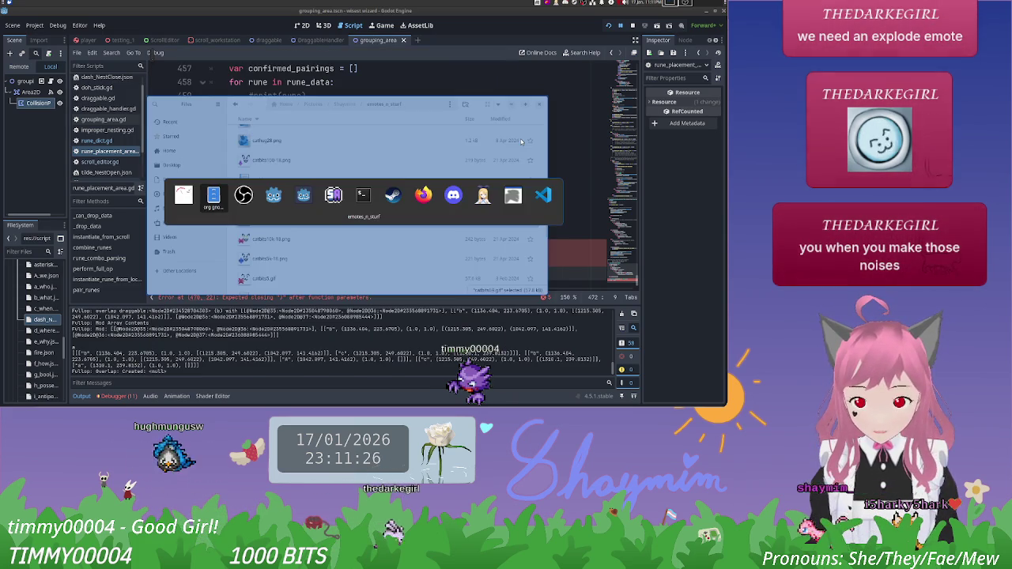
pyautogui.press('Escape')
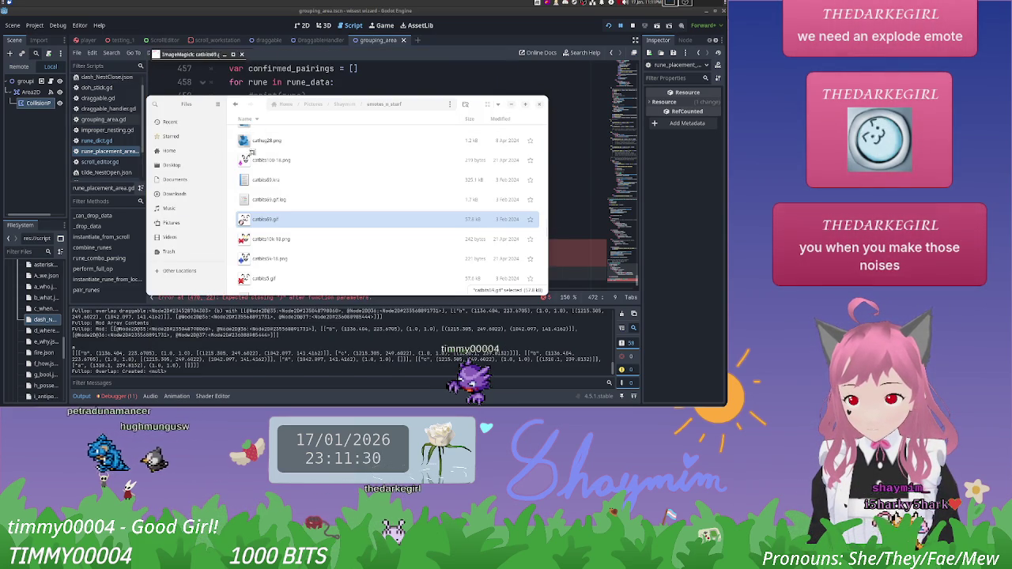
pyautogui.press('Return')
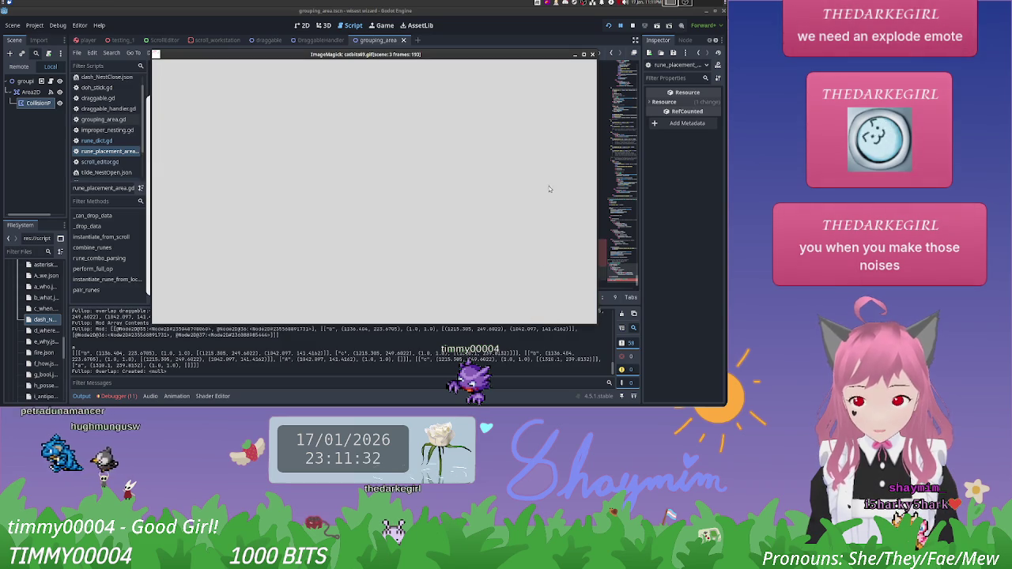
pyautogui.click(592, 54)
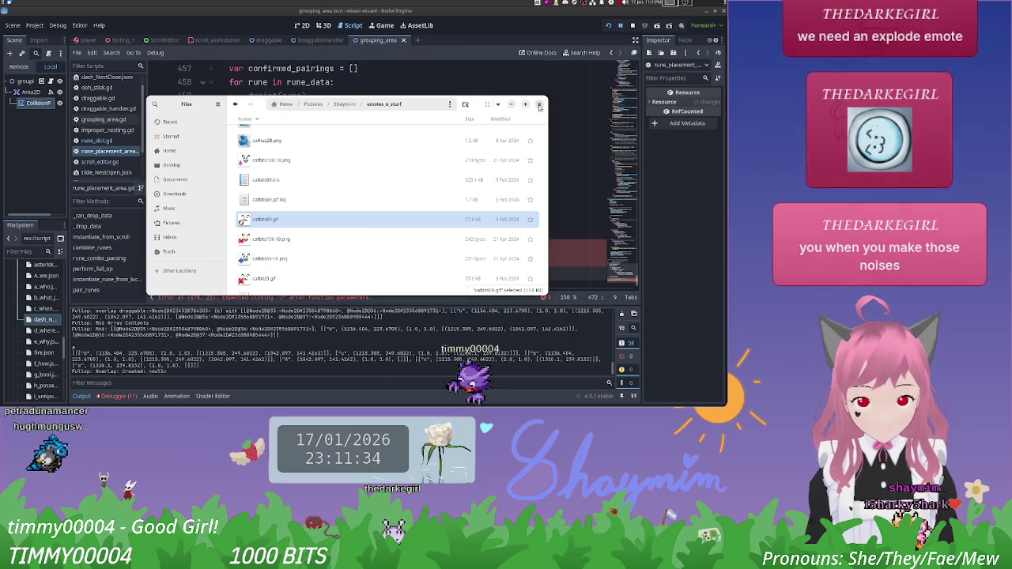
pyautogui.click(539, 104)
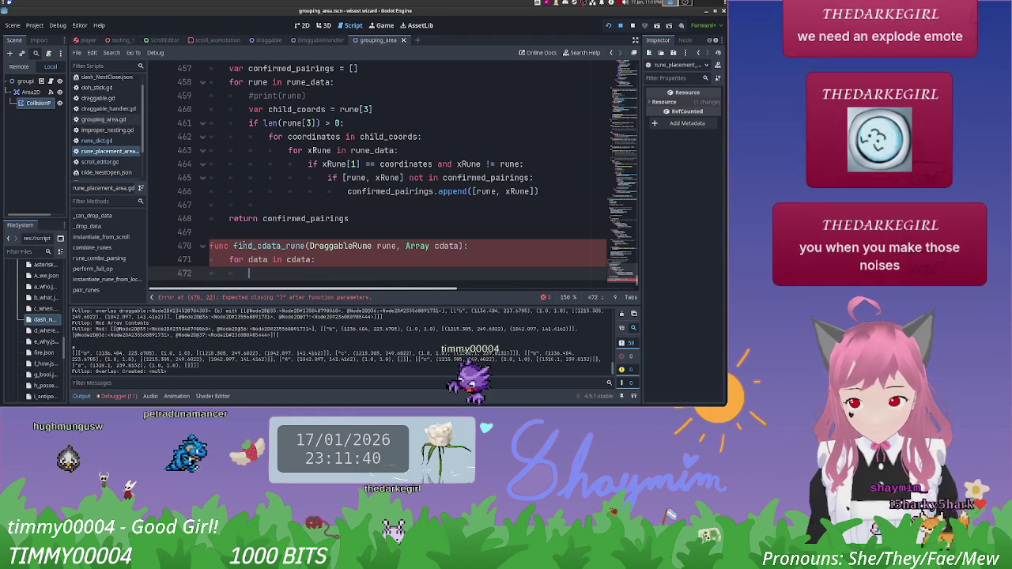
# Step: Check earlier script lines and select a line of rune data in the Output panel
pyautogui.scroll(4, 309, 245)
pyautogui.scroll(-4, 305, 228)
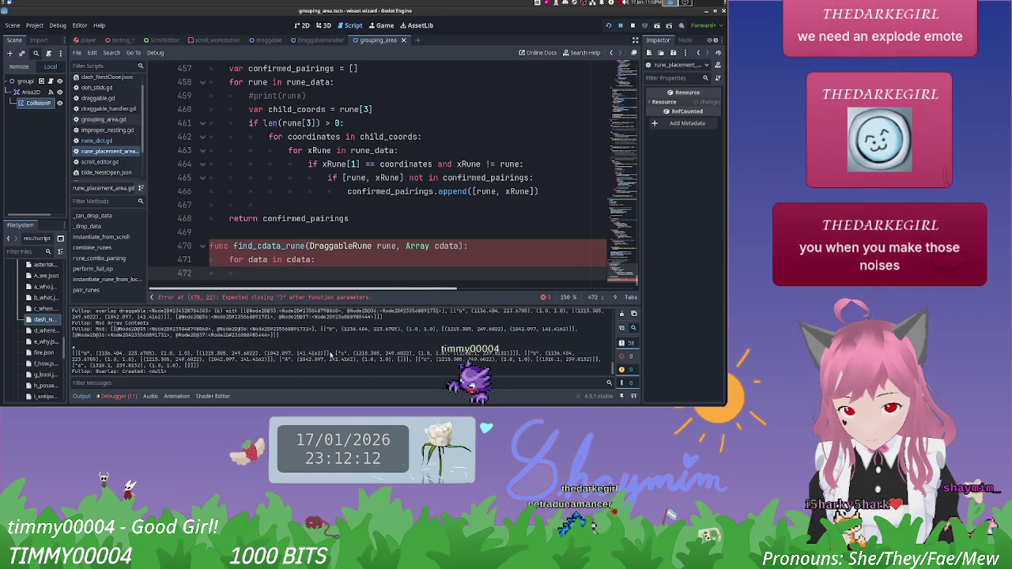
pyautogui.moveTo(321, 354); pyautogui.dragTo(219, 348)
pyautogui.write('if data')
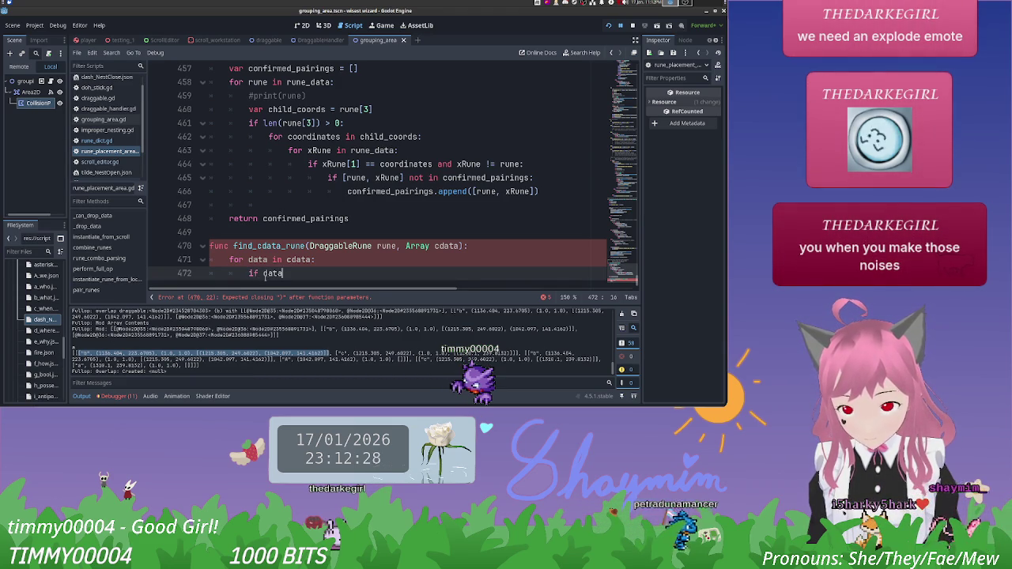
# Step: Complete the condition 'data[0] == rune.rune_id:' and start a nested condition line
pyautogui.write('[0] =')
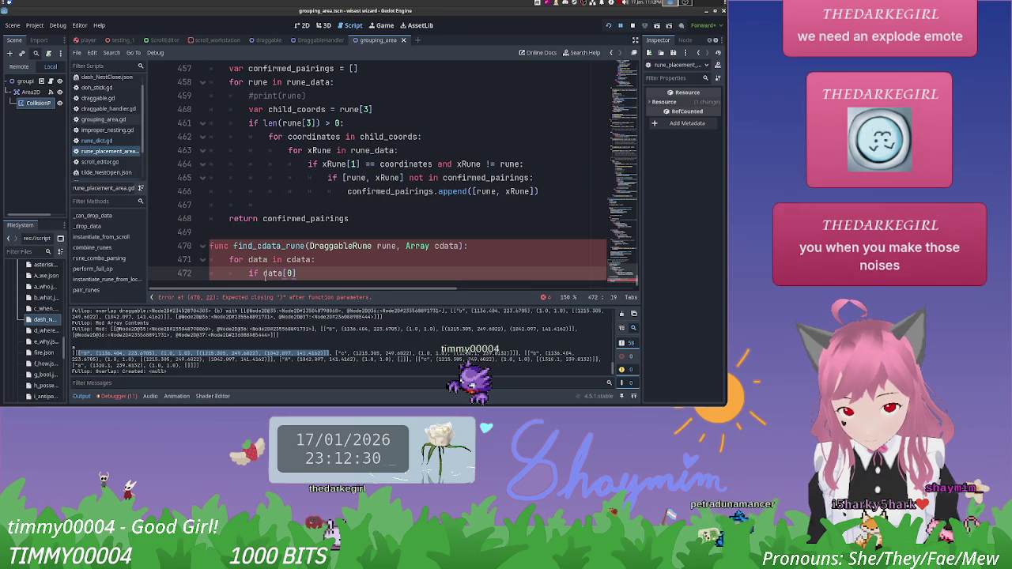
pyautogui.write('= ')
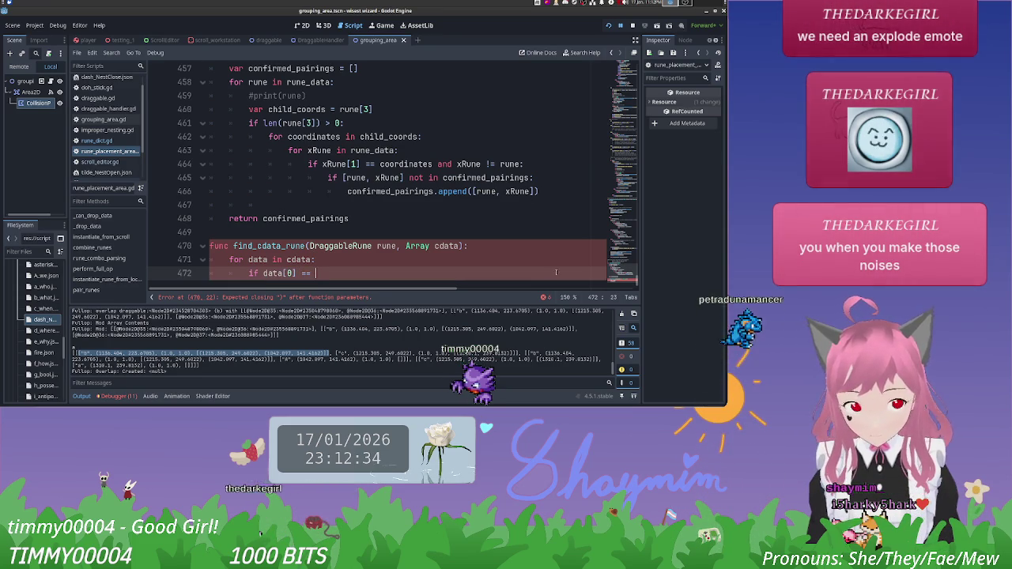
pyautogui.write('rune')
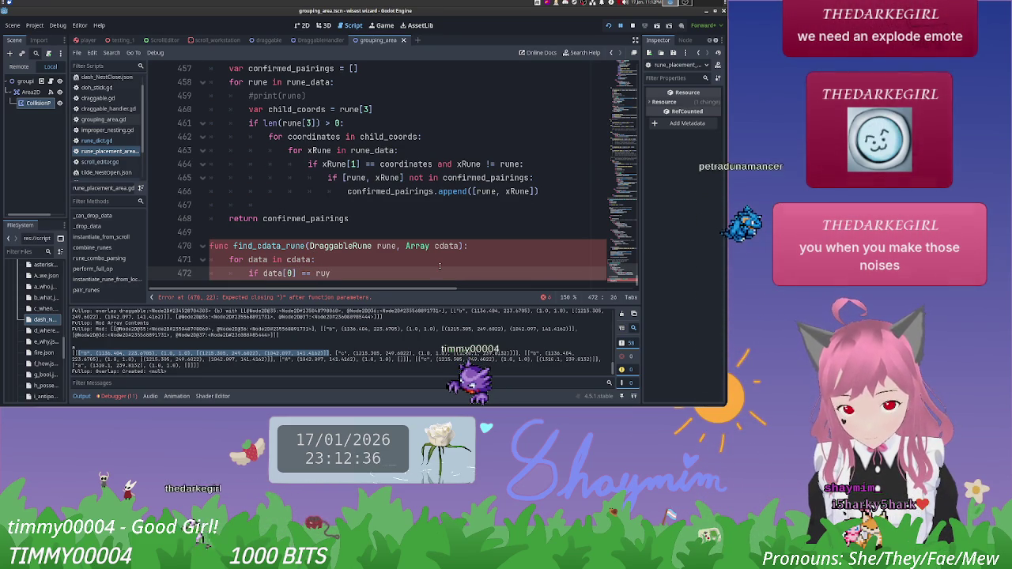
pyautogui.write('.ru')
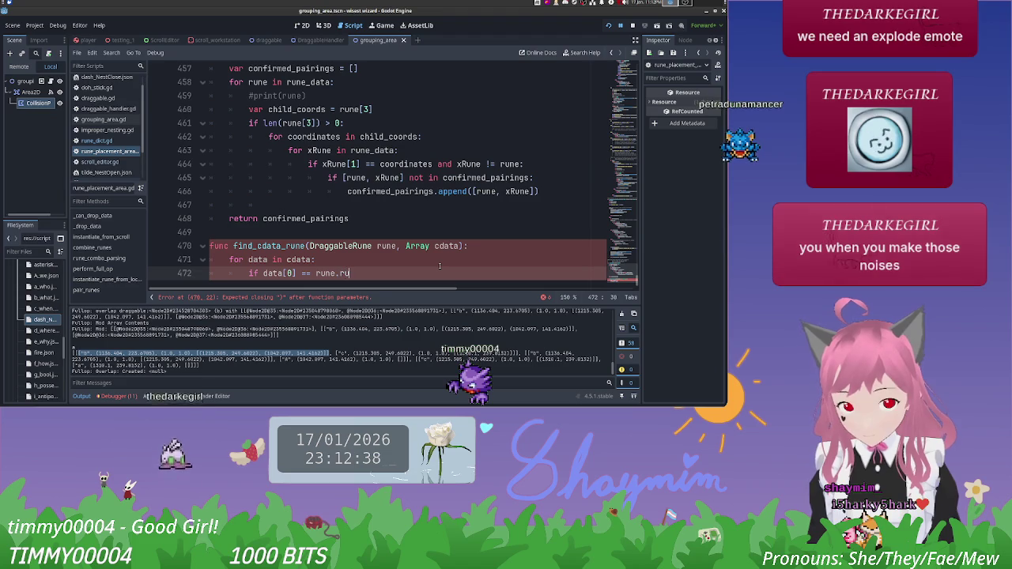
pyautogui.write('ne_id:')
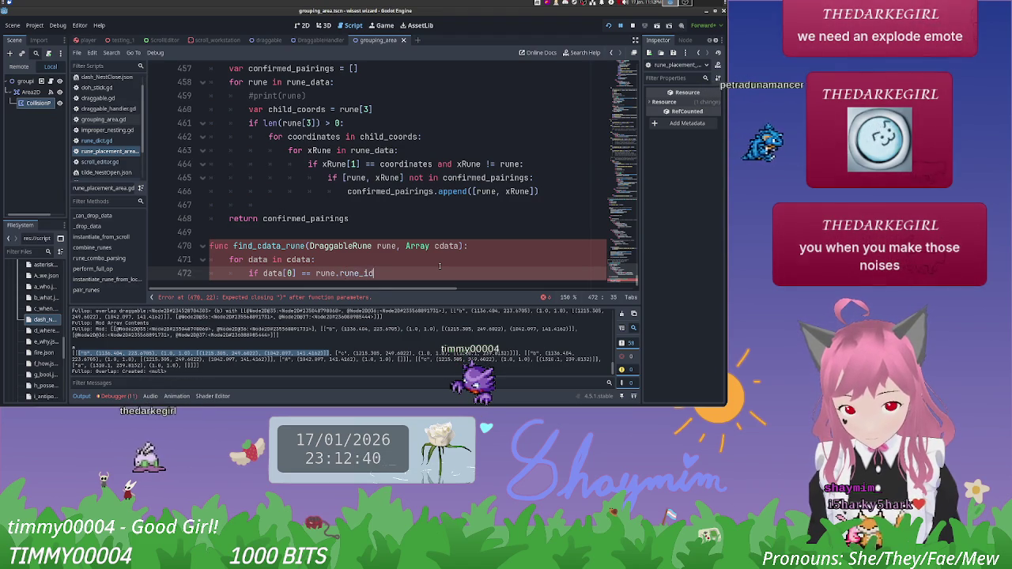
pyautogui.press('Return')
pyautogui.write('if dat')
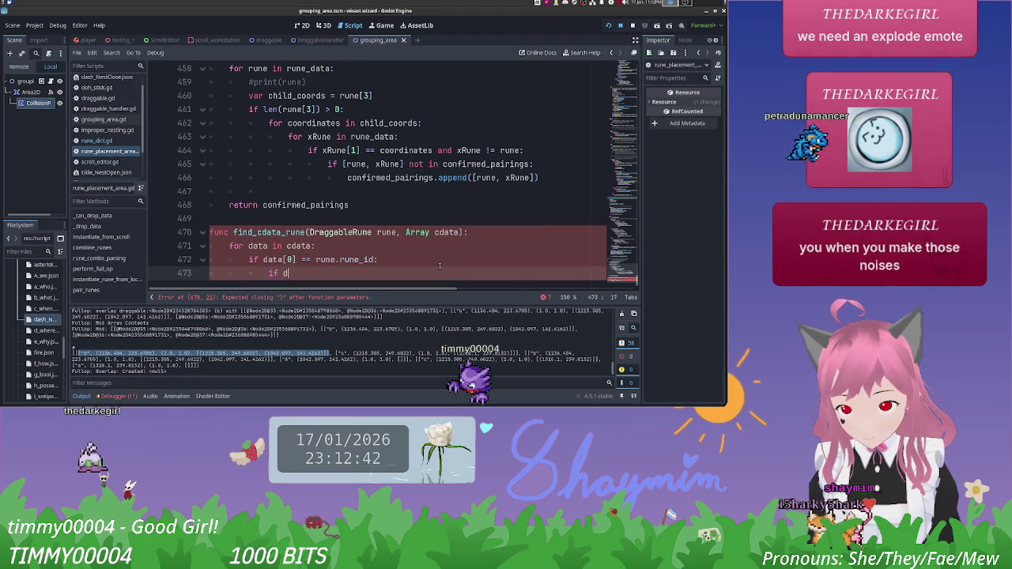
pyautogui.press('BackSpace')
pyautogui.press('BackSpace')
pyautogui.press('BackSpace')
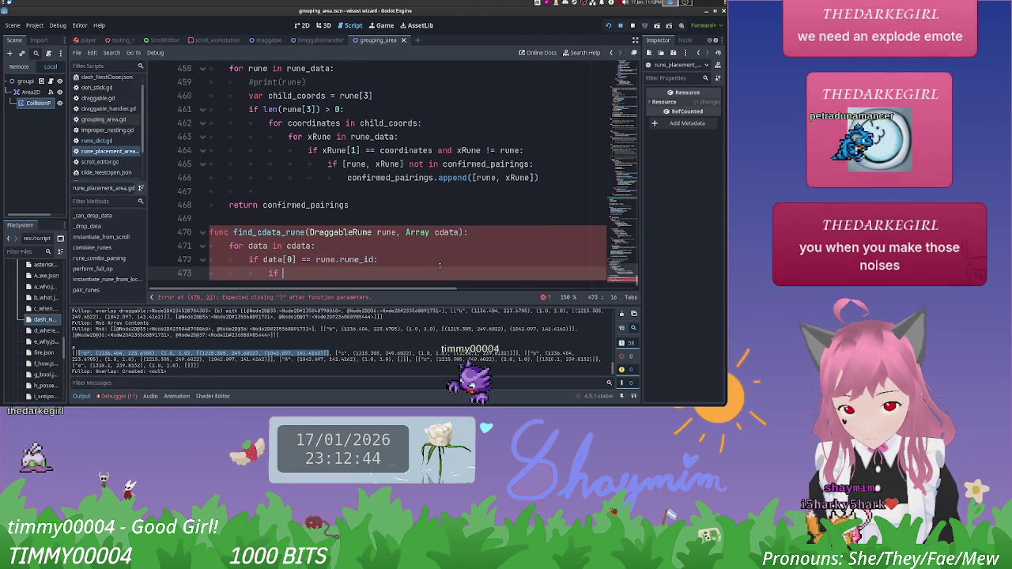
# Step: Add the check 'Vector2(data[1]) == rune.global_position:' with a bare return beneath it
pyautogui.write('Vector')
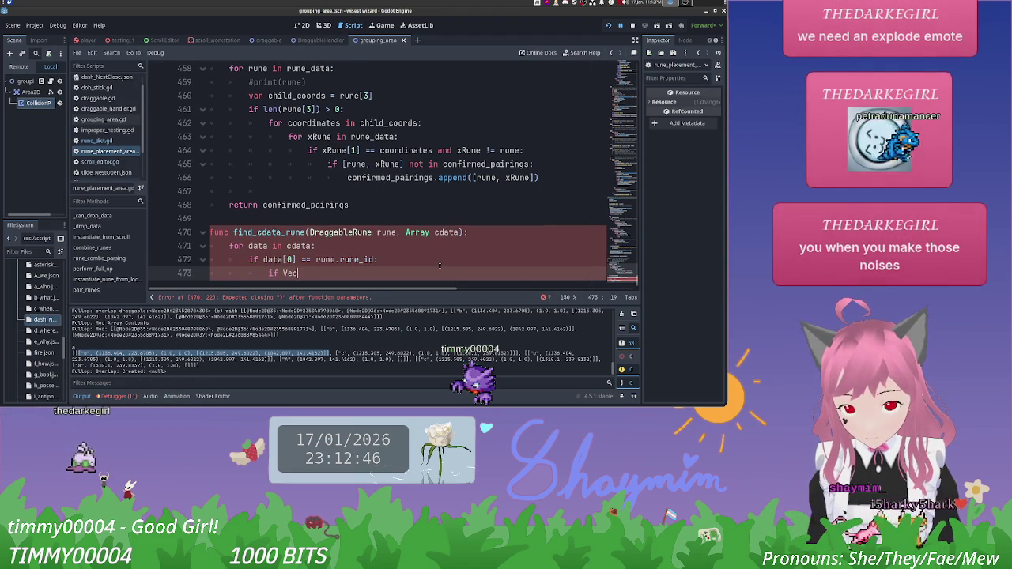
pyautogui.write('2(da')
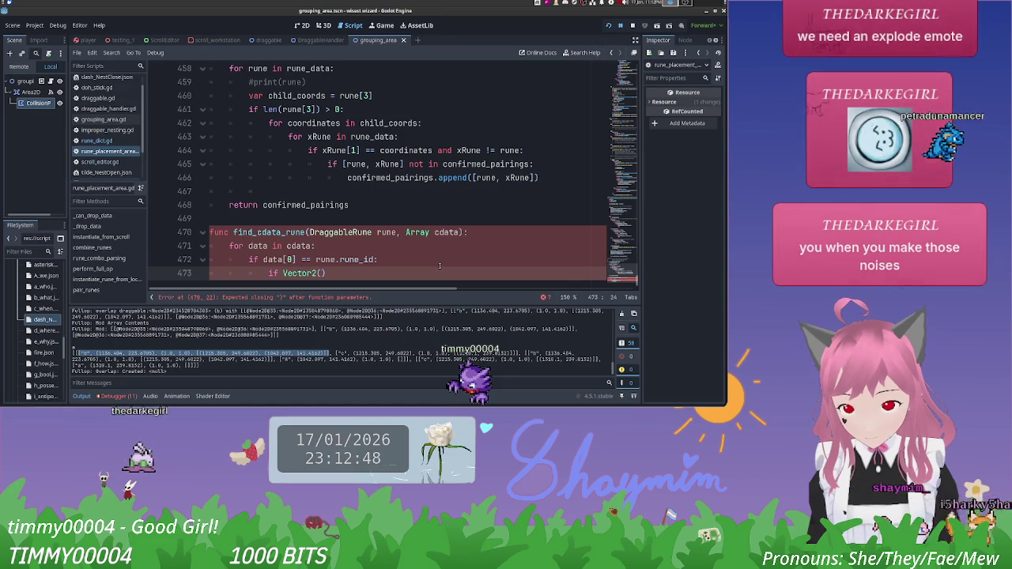
pyautogui.write('ta[1')
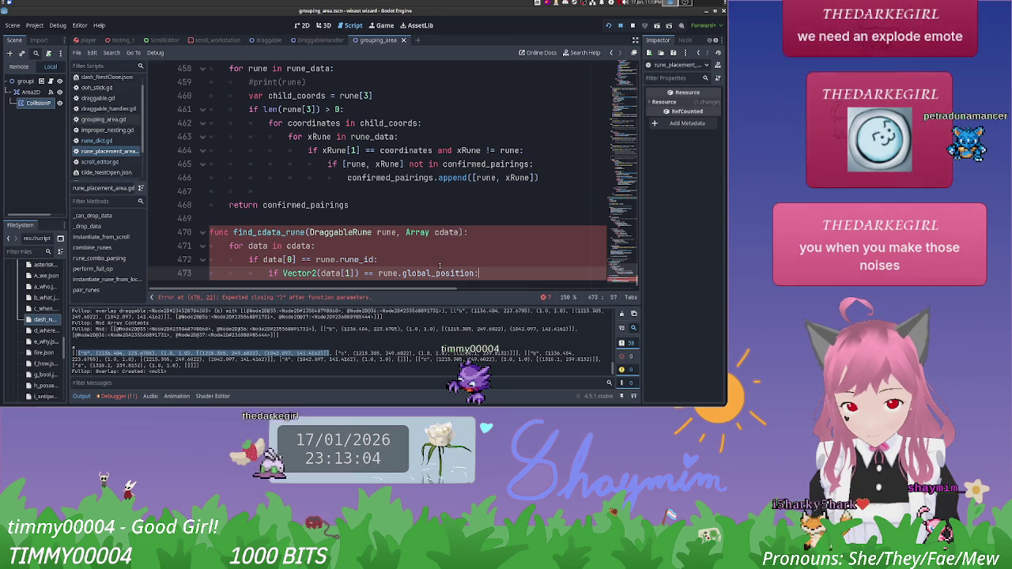
pyautogui.press('Return')
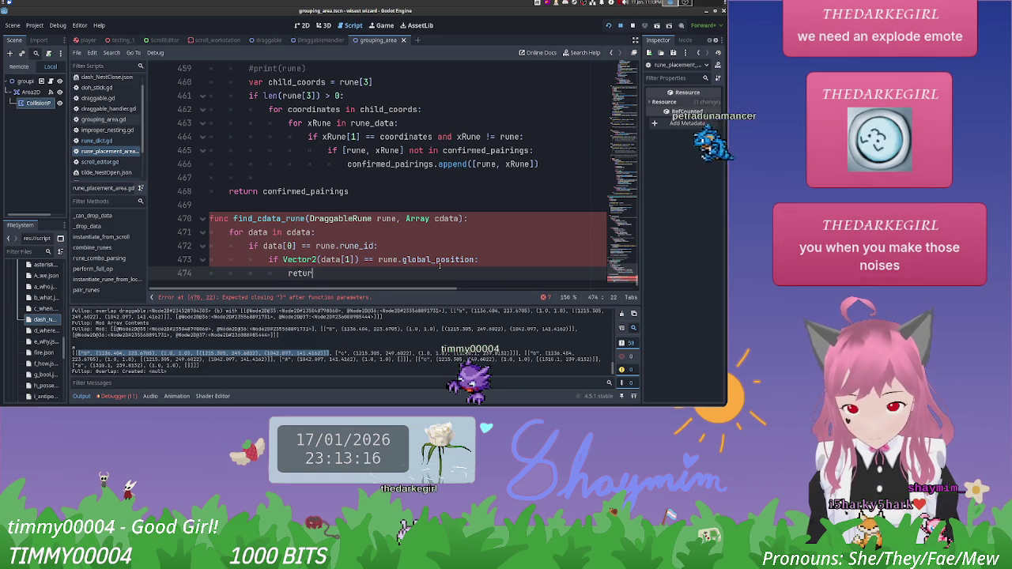
pyautogui.write('n')
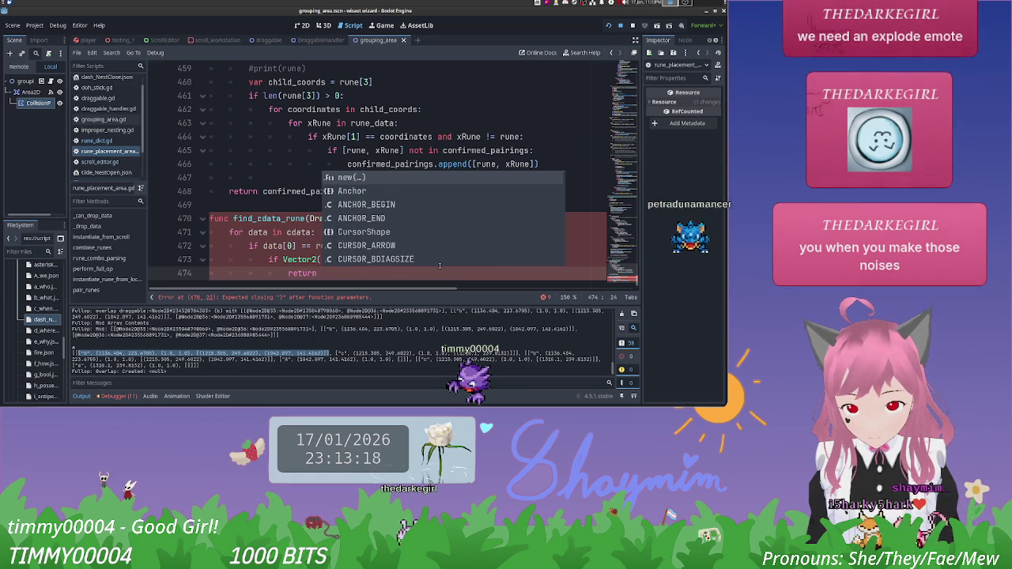
pyautogui.press('BackSpace')
pyautogui.press('BackSpace')
pyautogui.press('BackSpace')
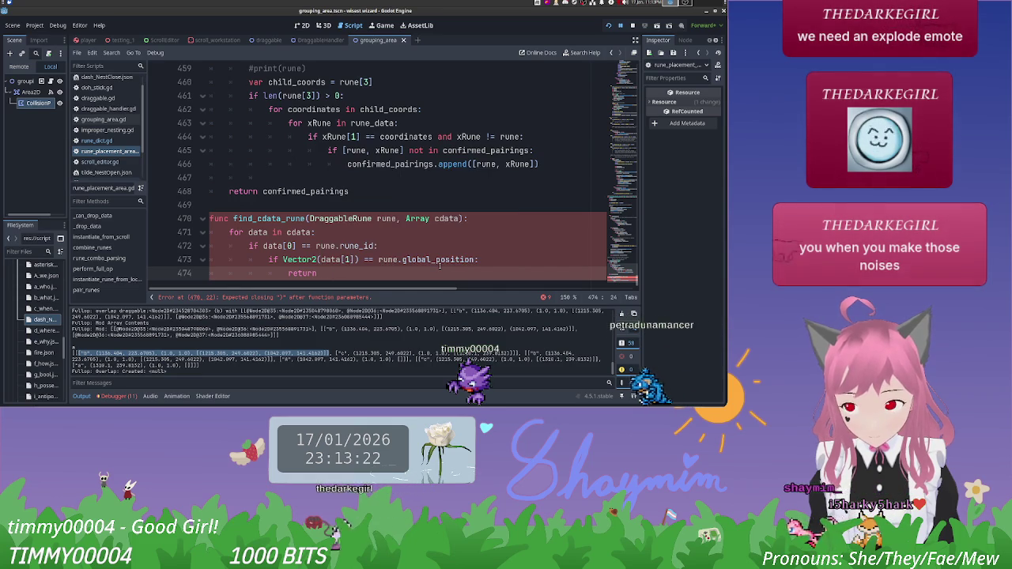
pyautogui.click(103, 118)
# Step: Browse grouping_area.gd, then search draggable.gd for 'iff'
pyautogui.scroll(-5, 358, 205)
pyautogui.scroll(-5, 358, 205)
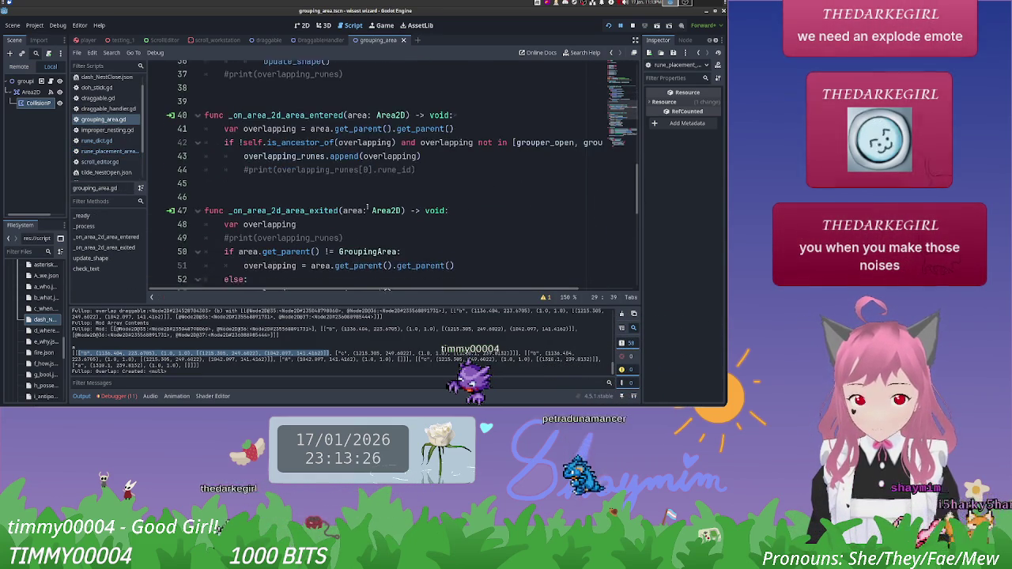
pyautogui.scroll(-3, 367, 204)
pyautogui.scroll(2, 367, 205)
pyautogui.scroll(-4, 368, 205)
pyautogui.scroll(-1, 368, 205)
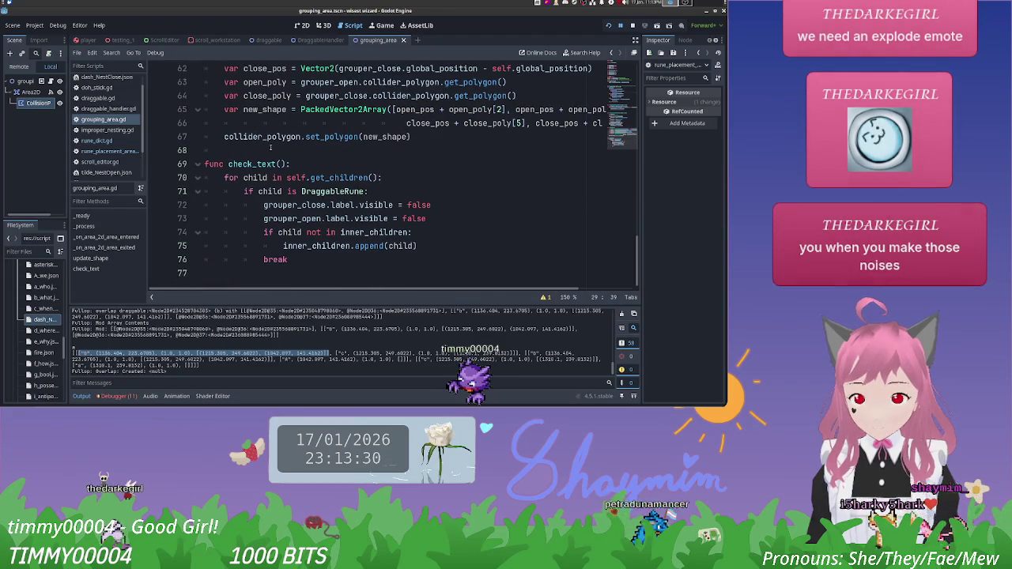
pyautogui.click(123, 100)
pyautogui.hotkey('ctrl', 'f')
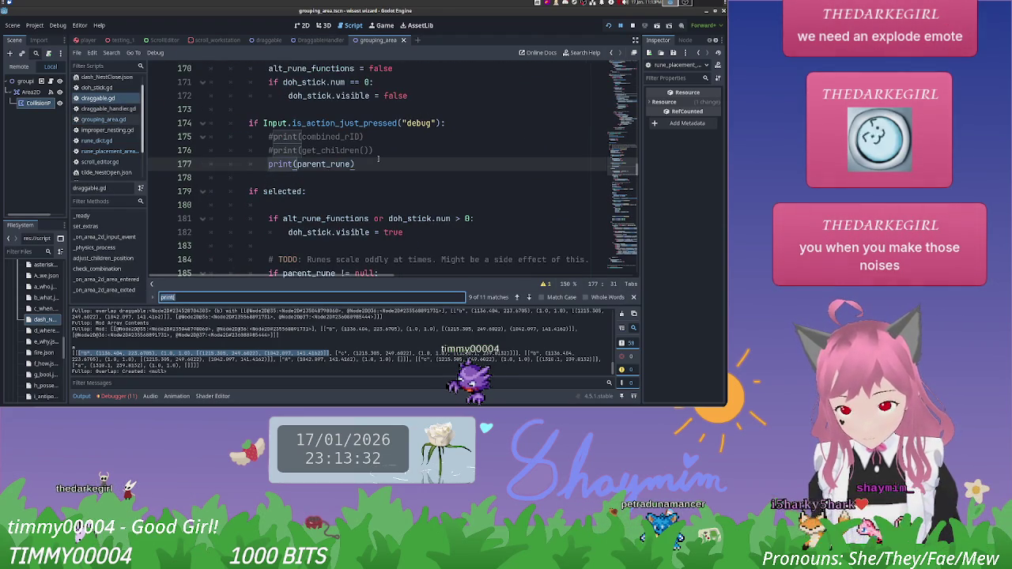
pyautogui.write('diff')
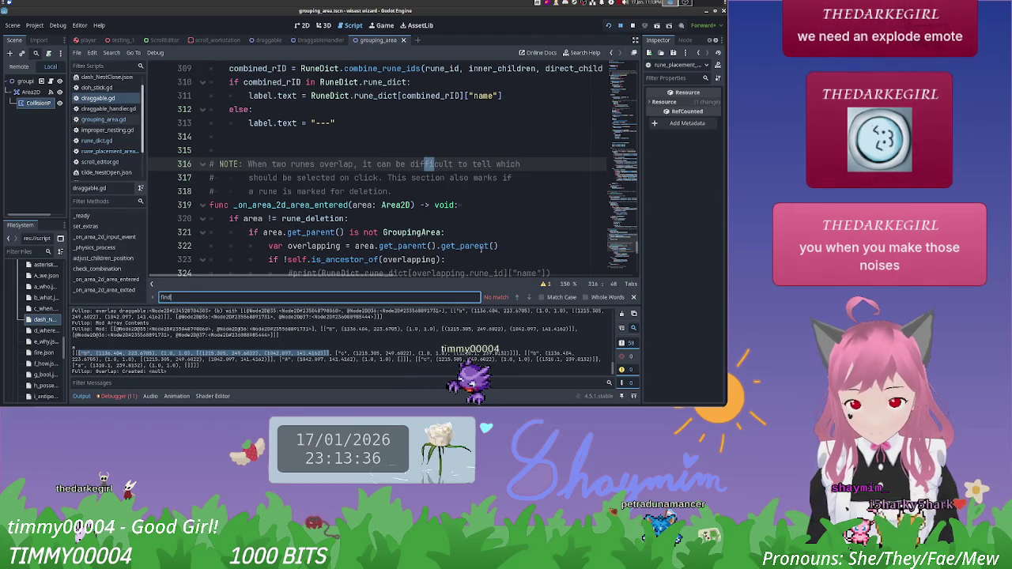
pyautogui.click(634, 298)
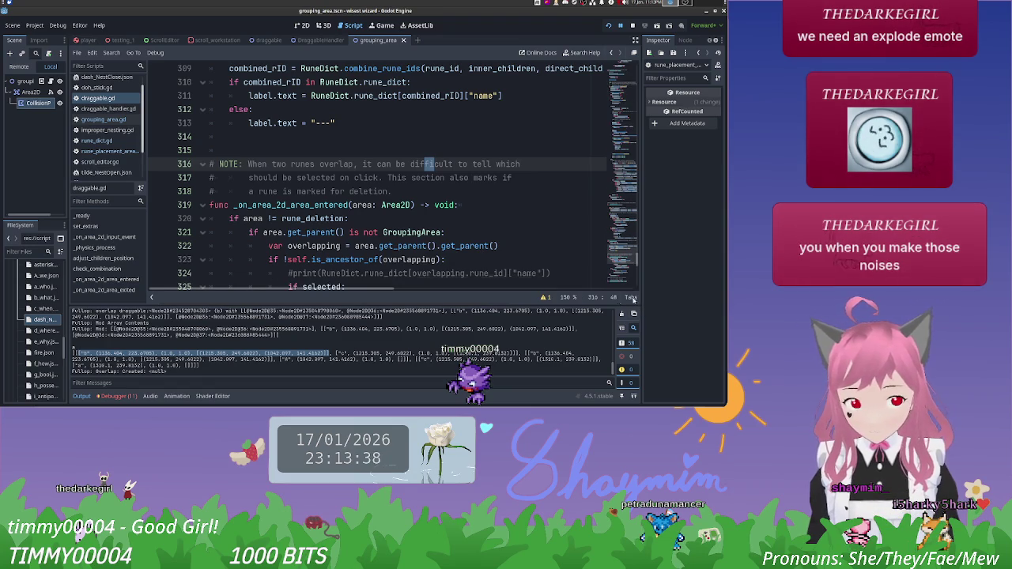
# Step: Close the improper_nesting.gd script
pyautogui.rightClick(107, 131)
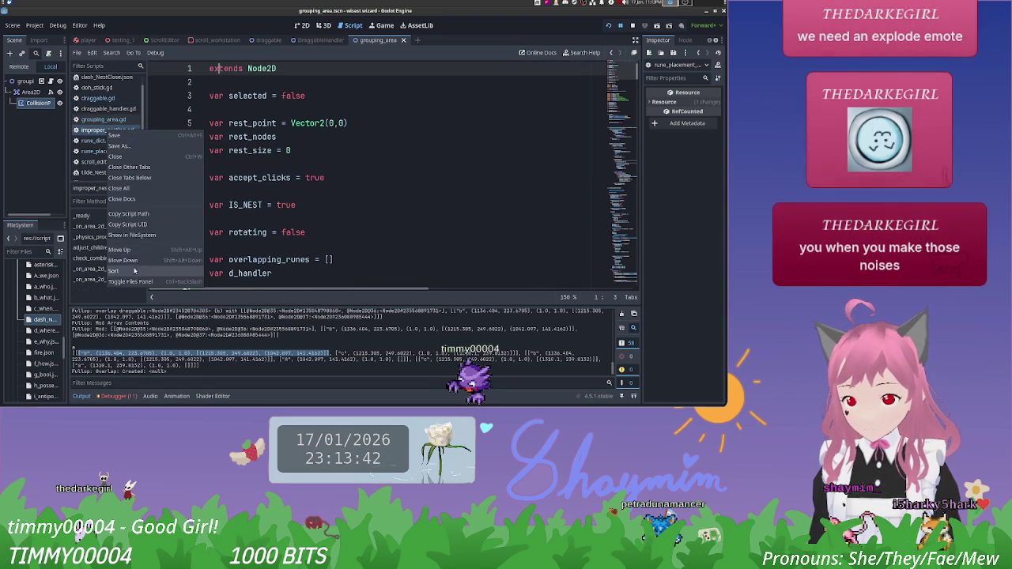
pyautogui.click(125, 158)
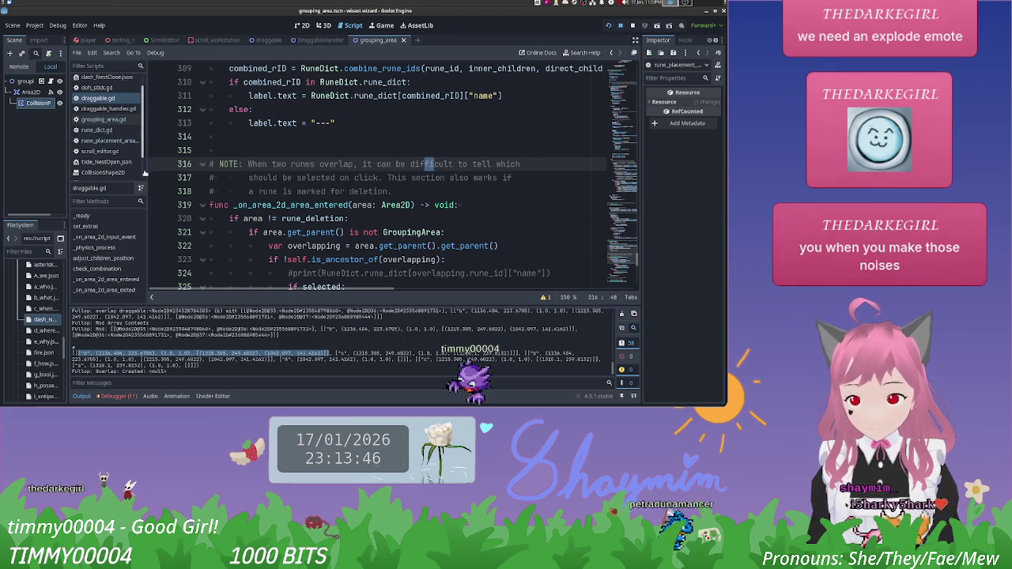
pyautogui.hotkey('alt', 'Tab')
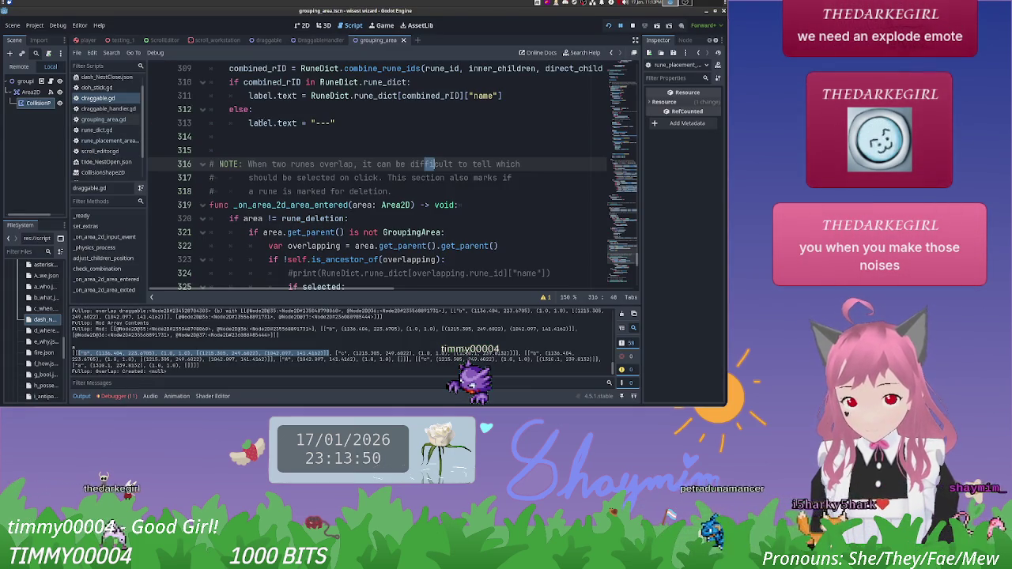
# Step: Try an Array.find test line in draggable.gd, erase it, and return to rune_placement_area.gd
pyautogui.click(258, 123)
pyautogui.click(261, 140)
pyautogui.write('Array.find')
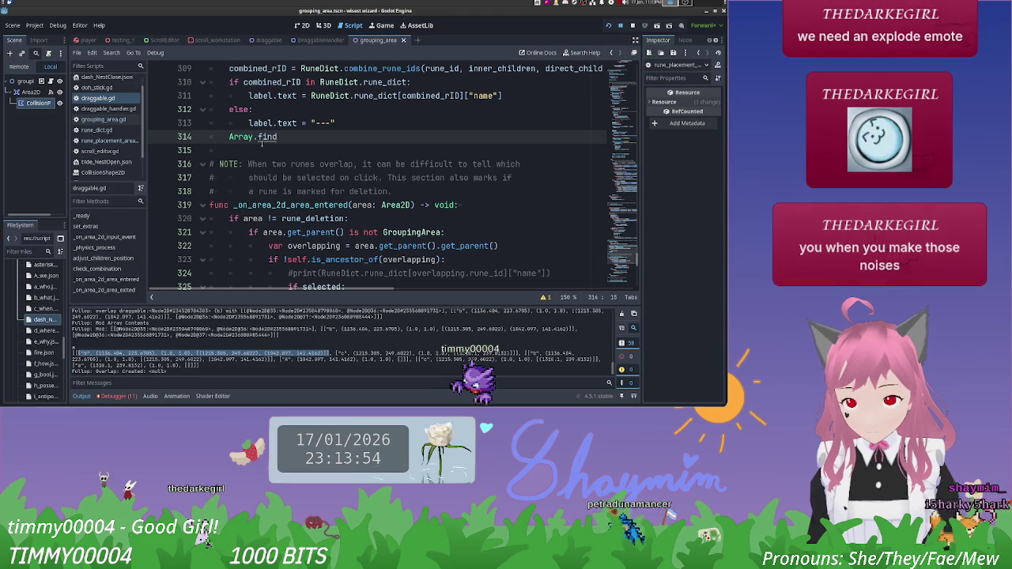
pyautogui.hotkey('ctrl', 'BackSpace')
pyautogui.hotkey('ctrl', 'BackSpace')
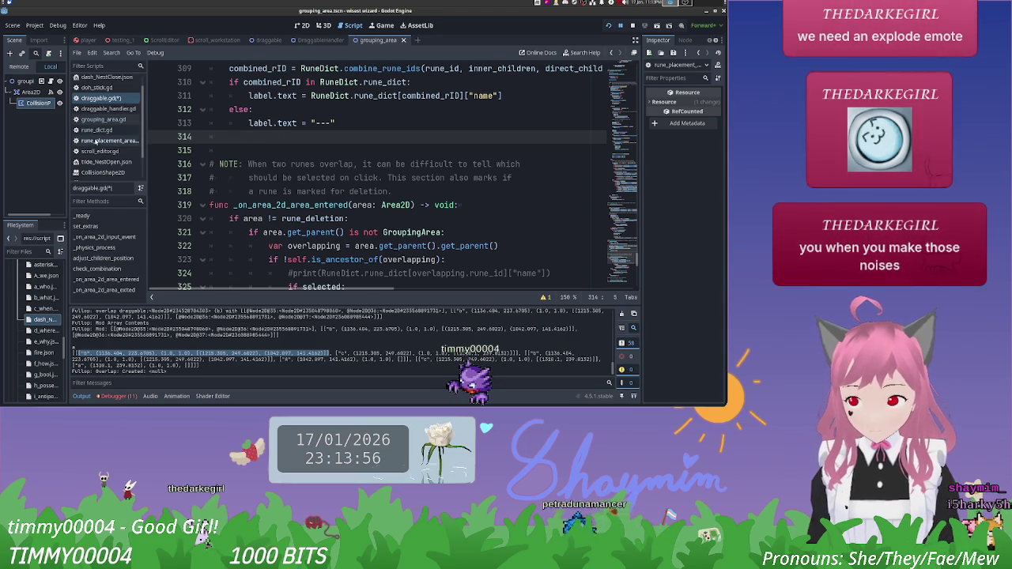
pyautogui.click(94, 141)
pyautogui.hotkey('alt', 'Tab')
pyautogui.hotkey('alt', 'Tab')
pyautogui.hotkey('alt', 'Tab')
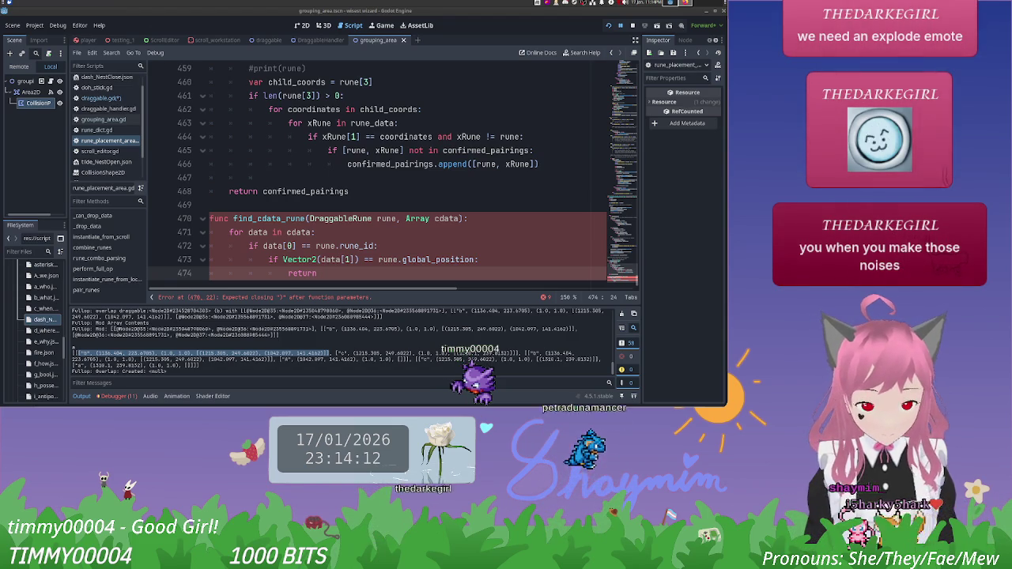
# Step: Make the position check on line 474 return cdata.find(data)
pyautogui.hotkey('alt', 'Tab')
pyautogui.hotkey('alt', 'Tab')
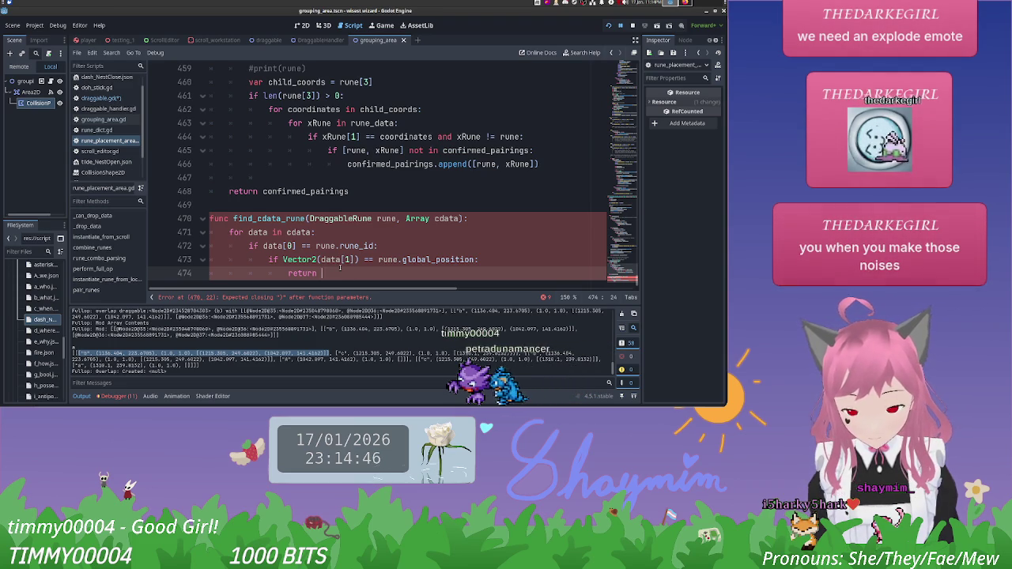
pyautogui.write('cdata.')
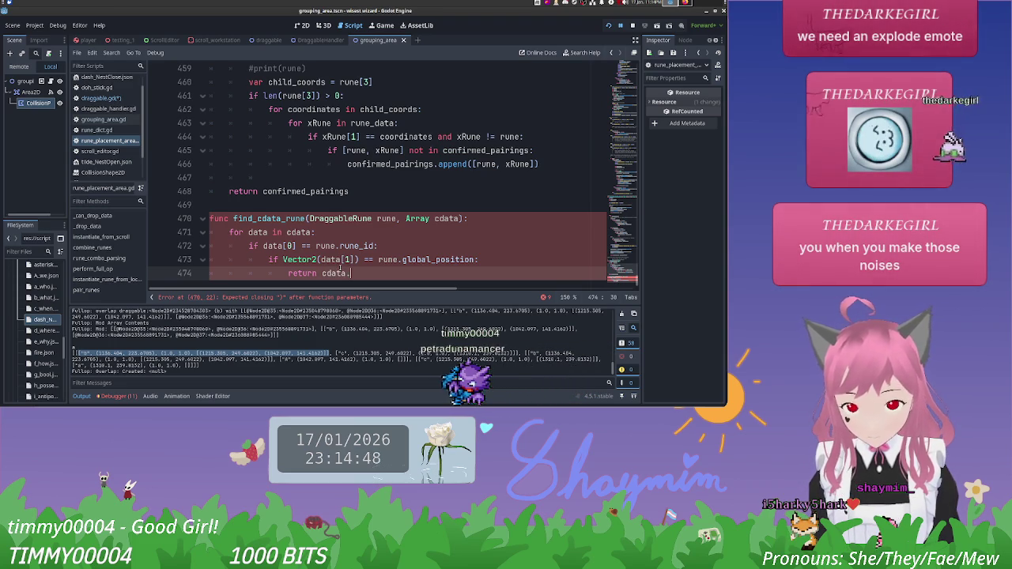
pyautogui.write('find(data')
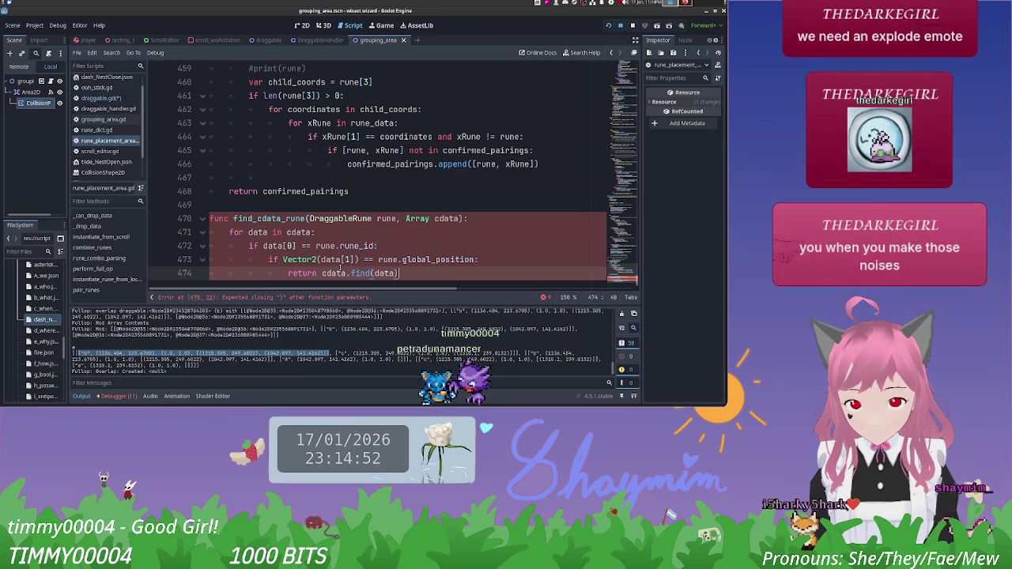
pyautogui.click(438, 259)
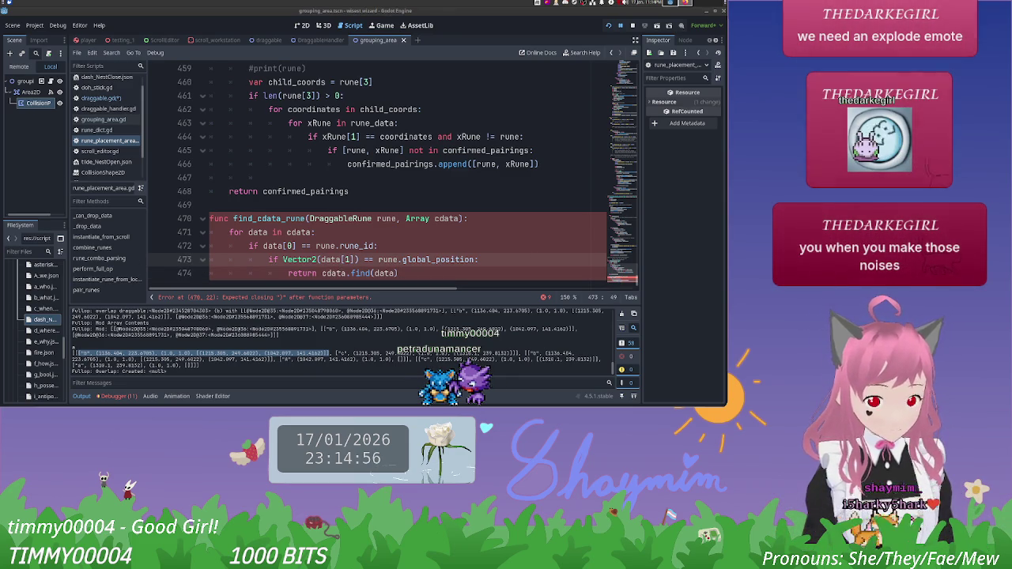
pyautogui.hotkey('alt', 'Tab')
pyautogui.click(433, 268)
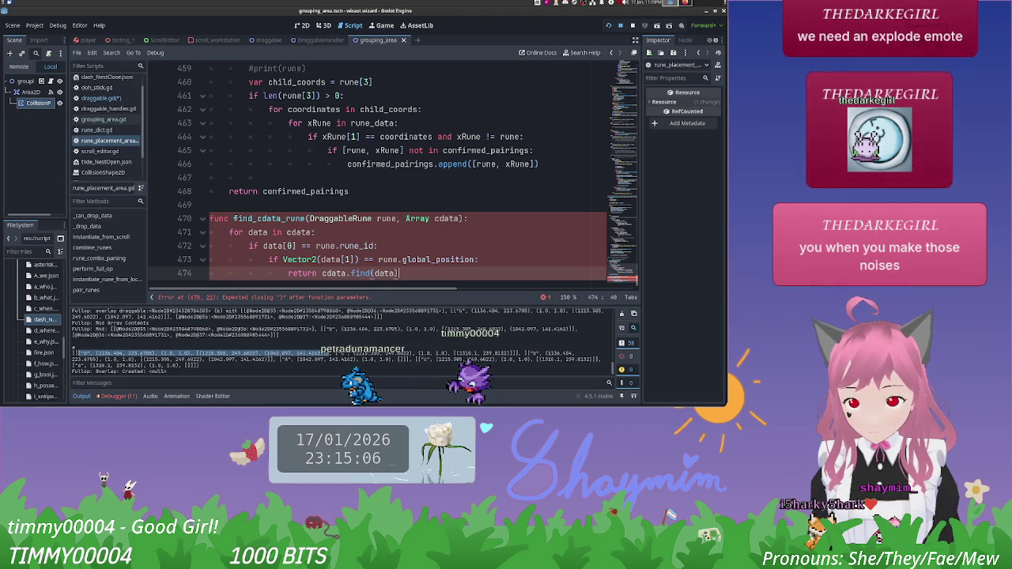
pyautogui.click(484, 219)
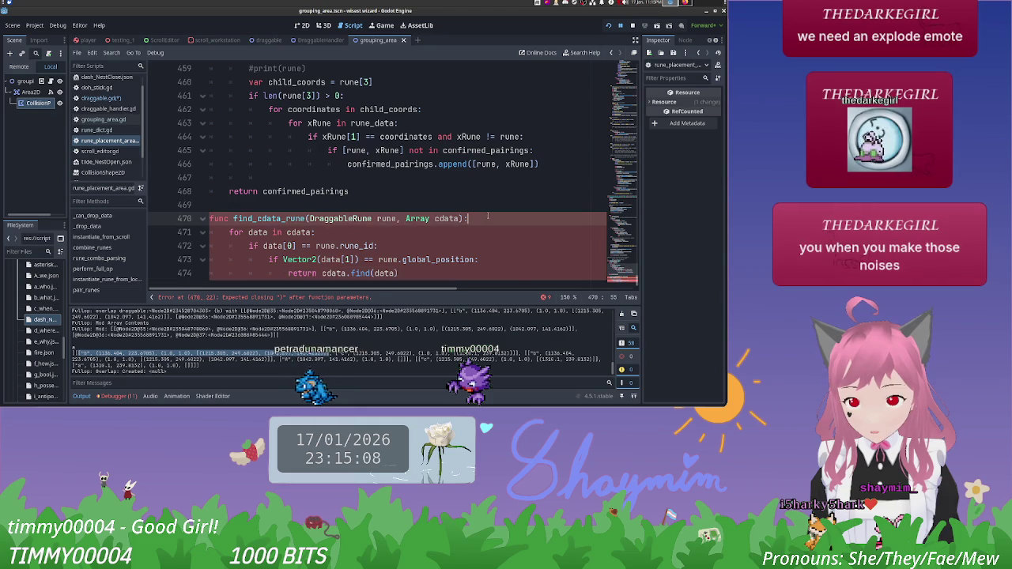
# Step: Comment out the loop body on lines 471–474 and add a pass placeholder
pyautogui.scroll(-1, 471, 221)
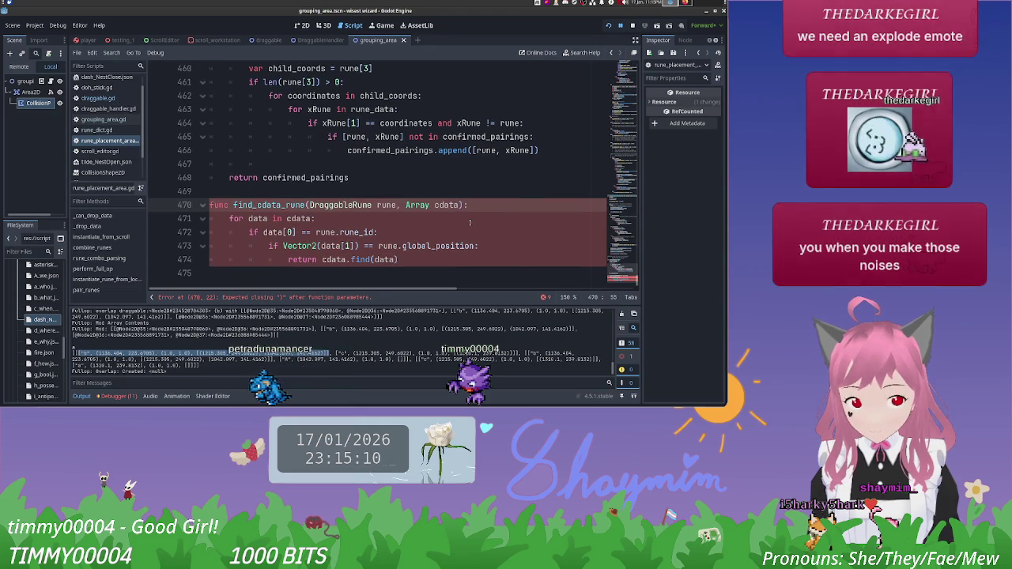
pyautogui.click(308, 205)
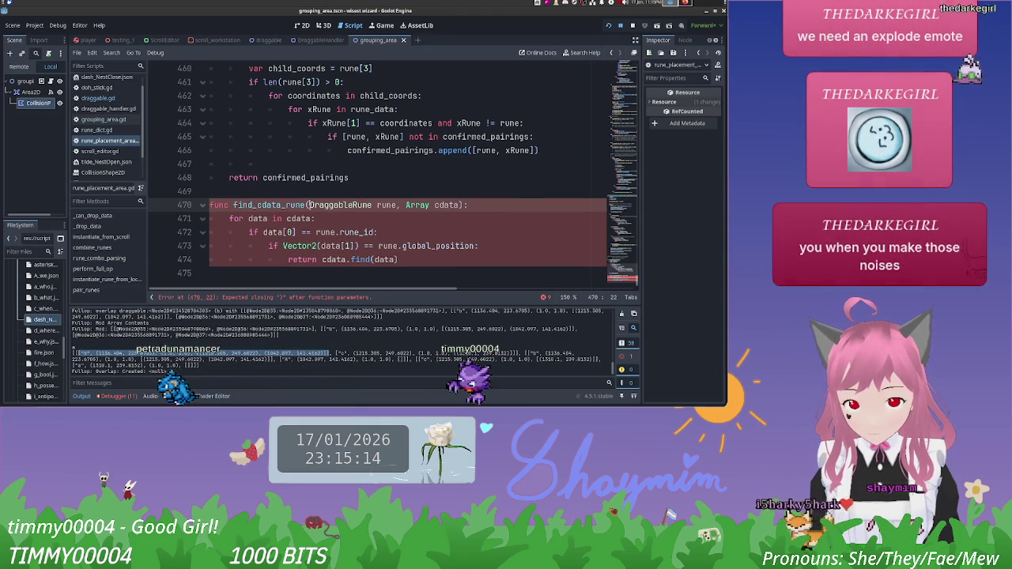
pyautogui.click(465, 205)
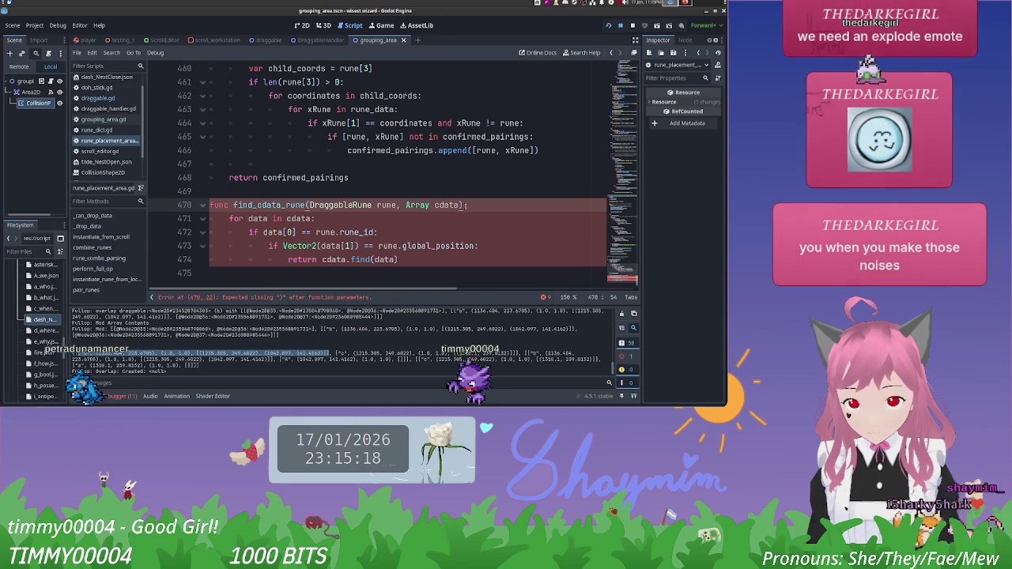
pyautogui.click(334, 195)
pyautogui.scroll(6, 335, 194)
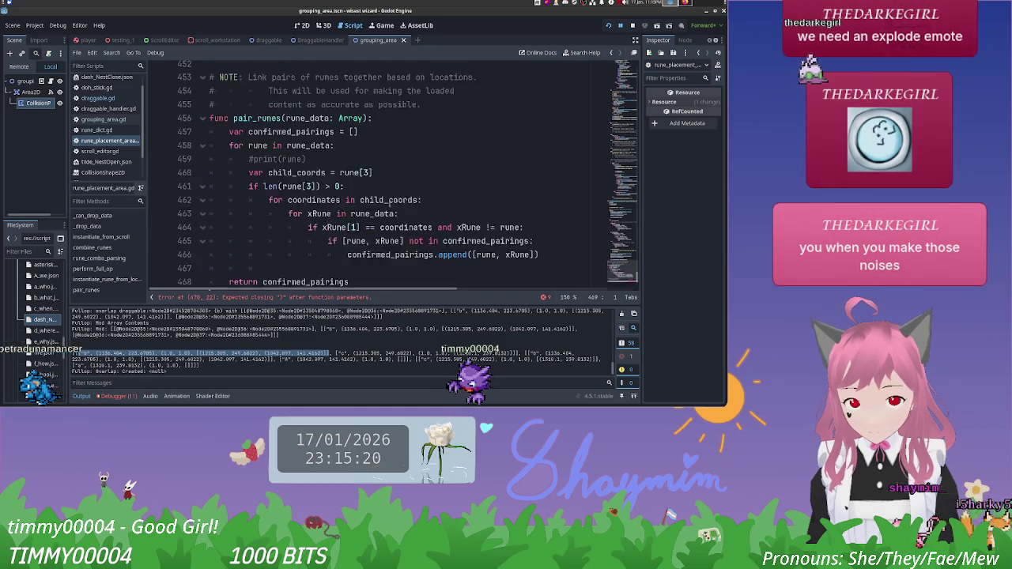
pyautogui.scroll(-5, 392, 204)
pyautogui.scroll(-1, 392, 203)
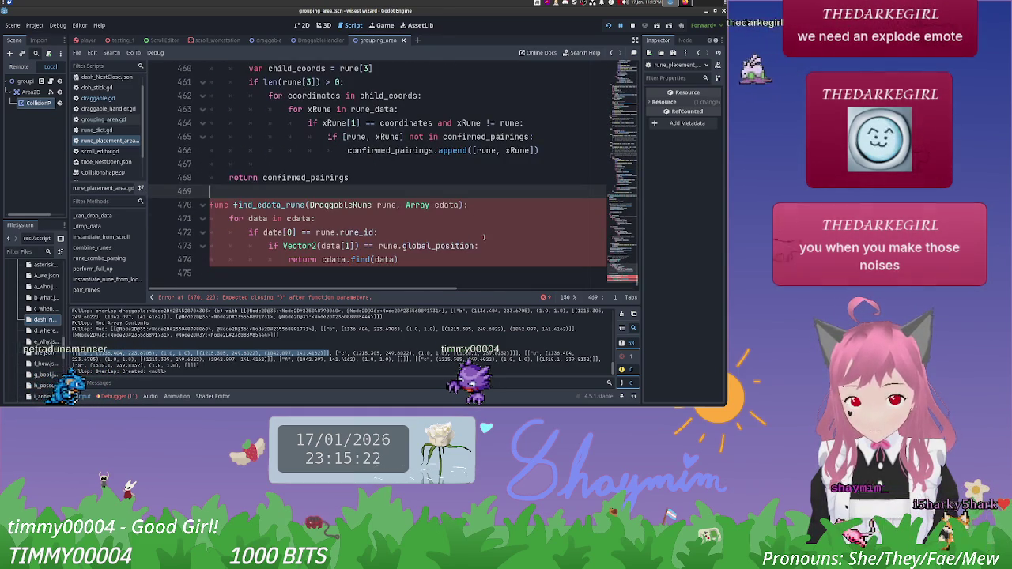
pyautogui.moveTo(404, 261)
pyautogui.mouseDown()
pyautogui.moveTo(269, 255)
pyautogui.moveTo(221, 216)
pyautogui.mouseUp()
pyautogui.click(433, 259)
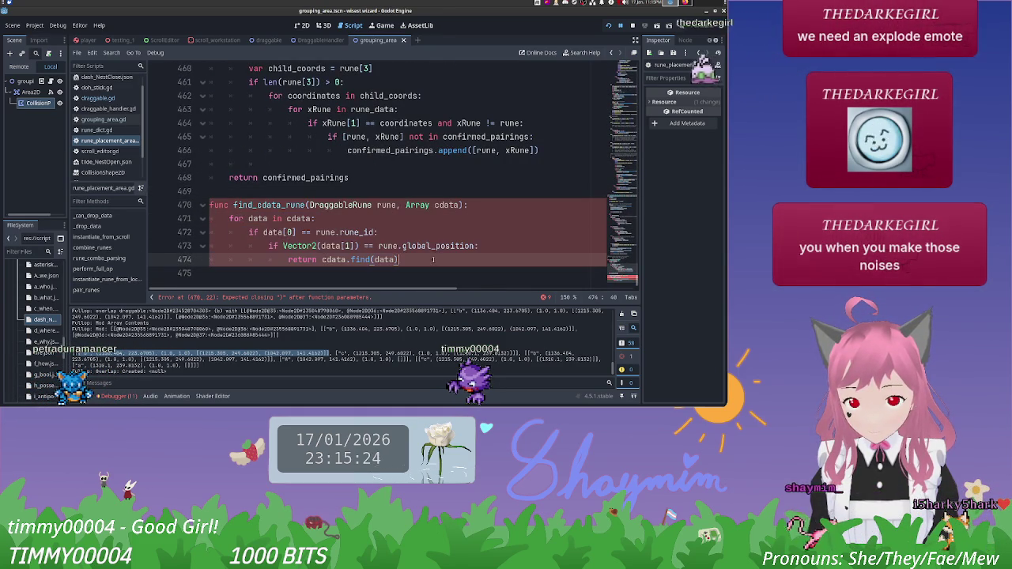
pyautogui.click(220, 219)
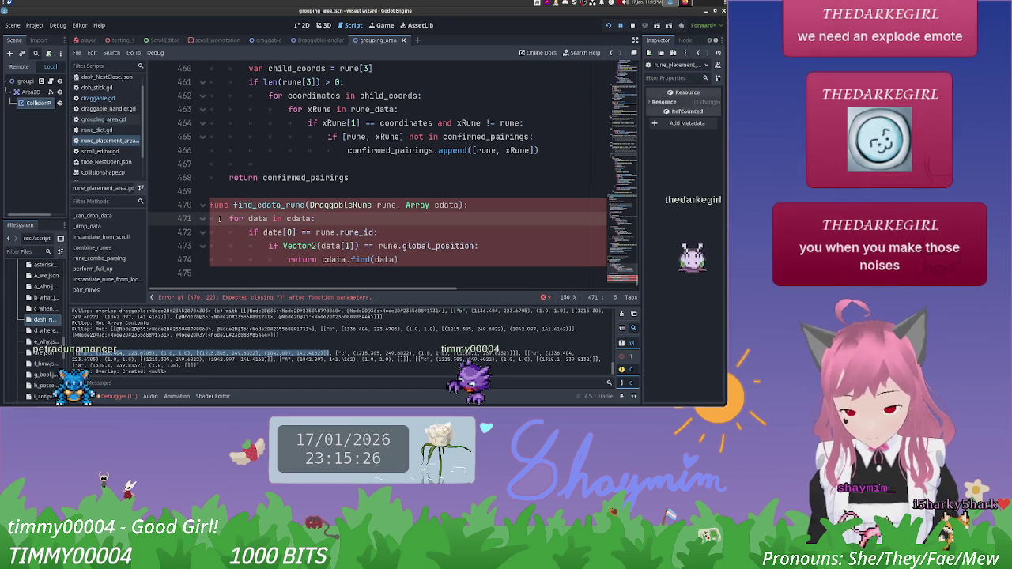
pyautogui.write('#')
pyautogui.press('Down')
pyautogui.hotkey('shift', 'Down')
pyautogui.hotkey('shift', 'Down')
pyautogui.hotkey('shift', 'Down')
pyautogui.hotkey('ctrl', 'k')
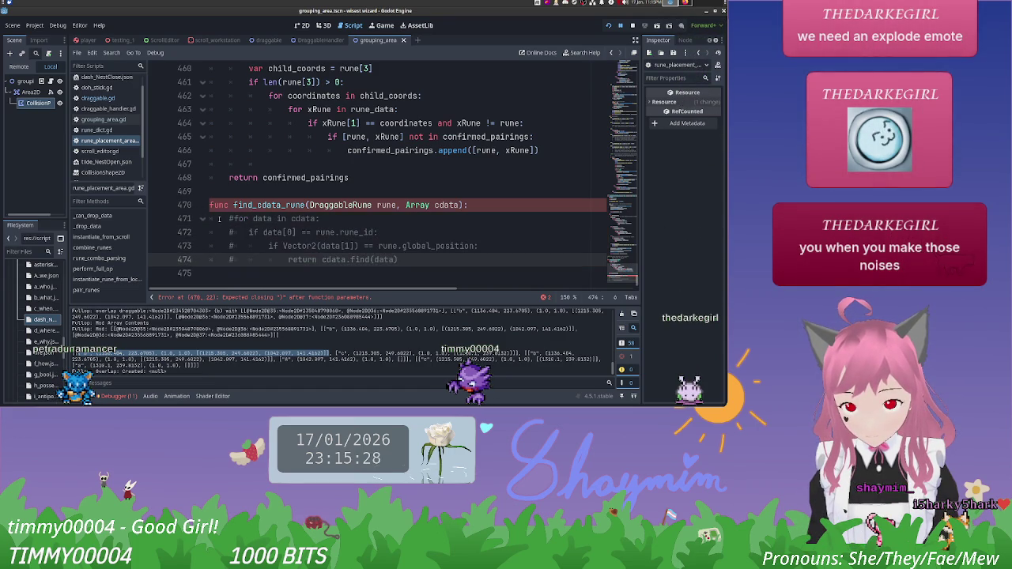
pyautogui.press('Right')
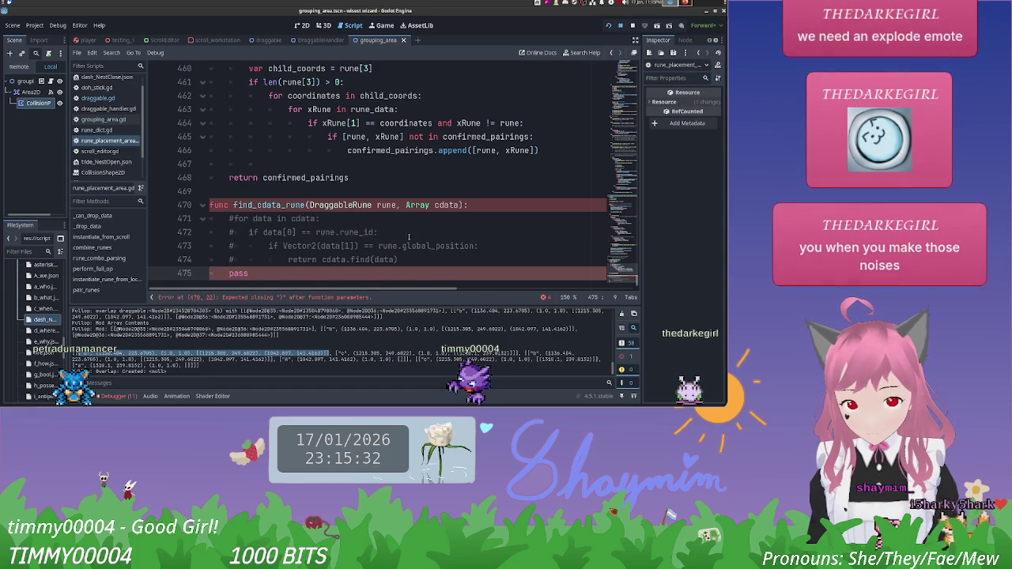
# Step: Rewrite the header as find_cdata_rune(DraggableRune rune), dropping the Array cdata parameter
pyautogui.moveTo(468, 205); pyautogui.dragTo(217, 209)
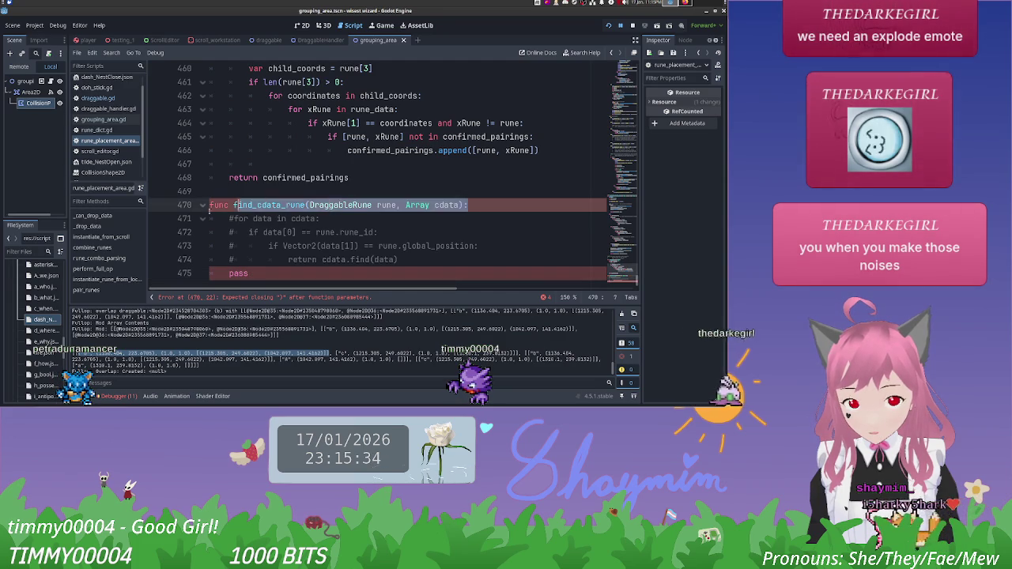
pyautogui.press('BackSpace')
pyautogui.write('func')
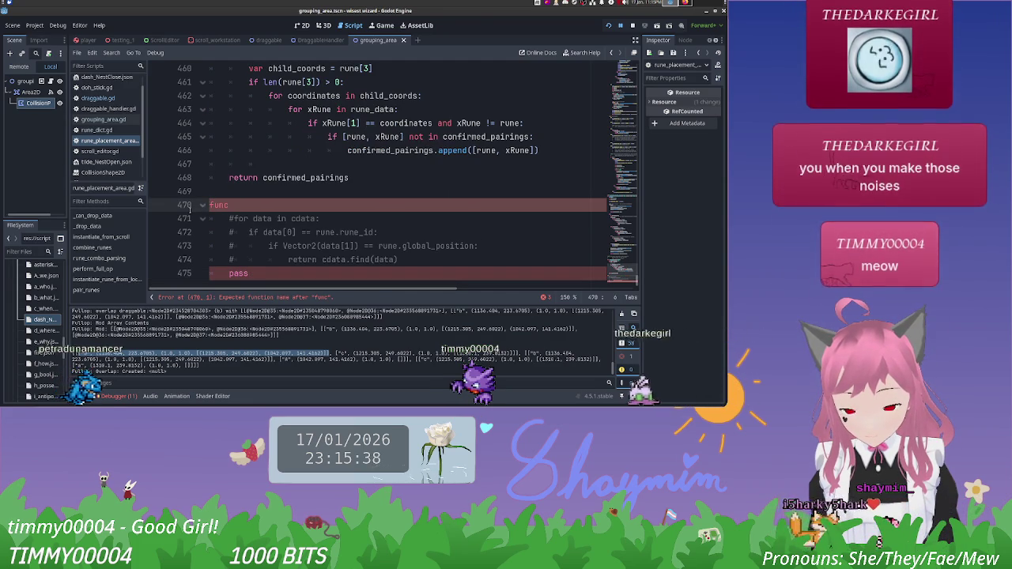
pyautogui.write(' find_cdata_r')
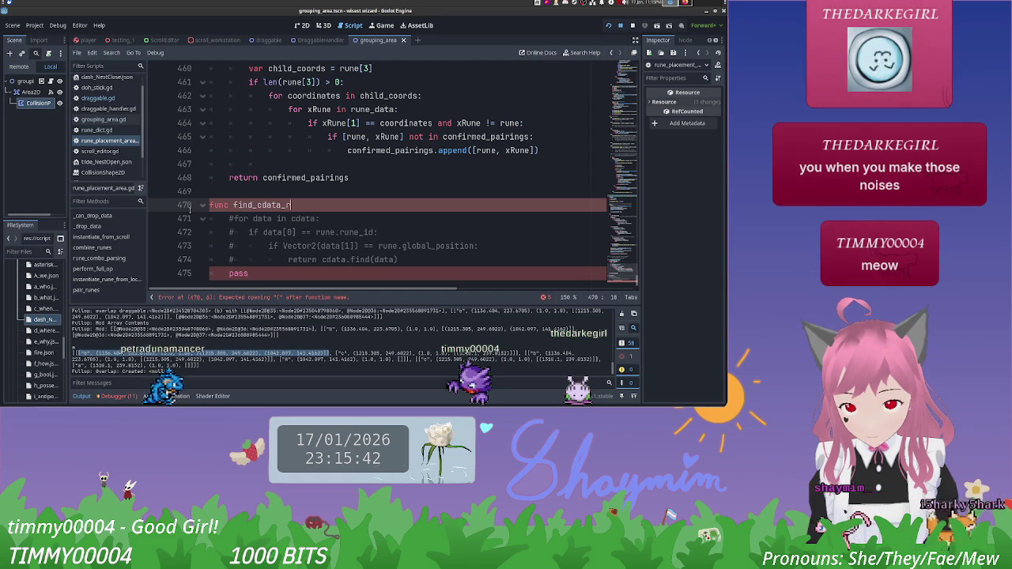
pyautogui.write('(dat')
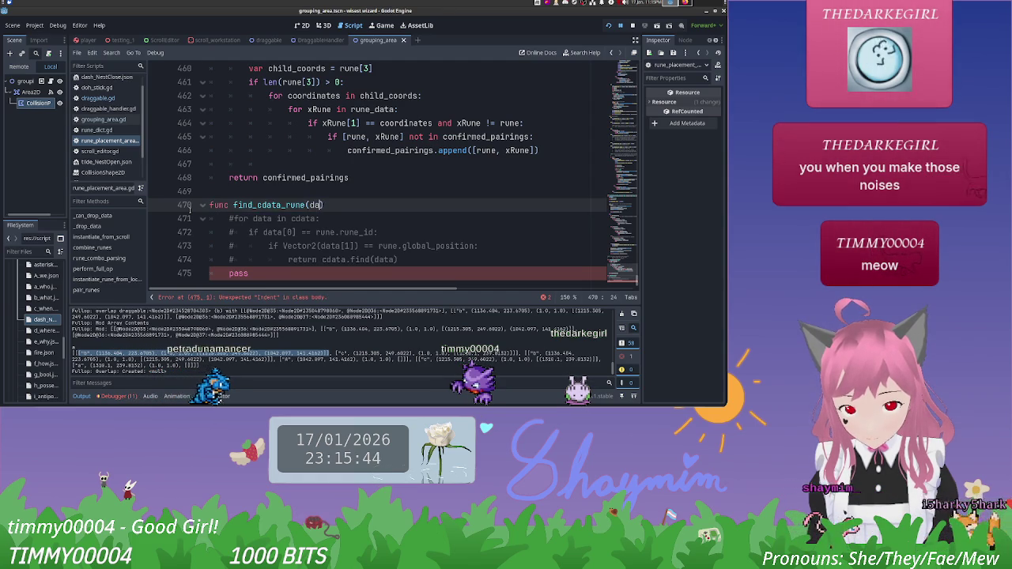
pyautogui.write('D')
pyautogui.write('gab')
pyautogui.write('une rune, A')
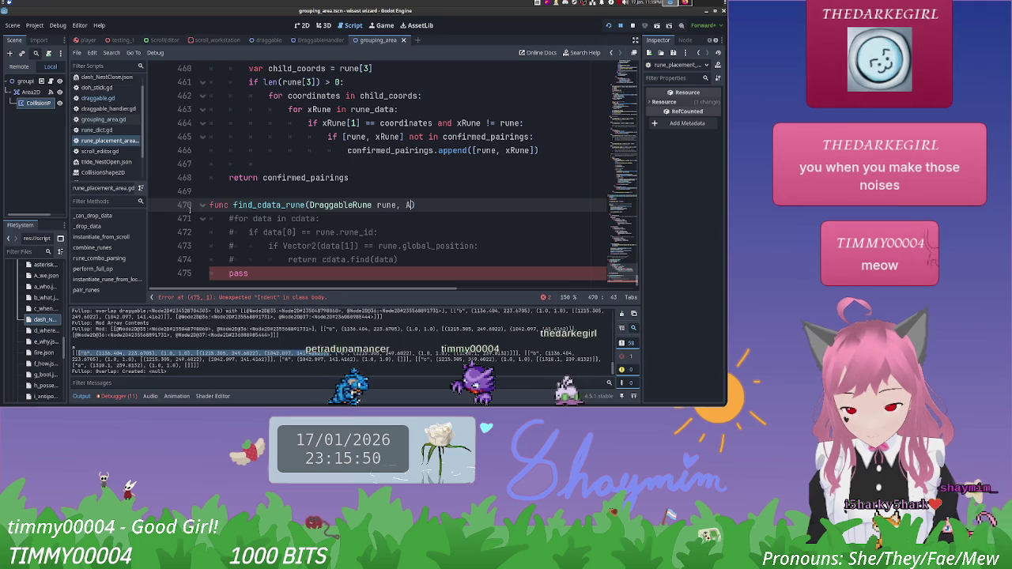
pyautogui.write('rray cdata')
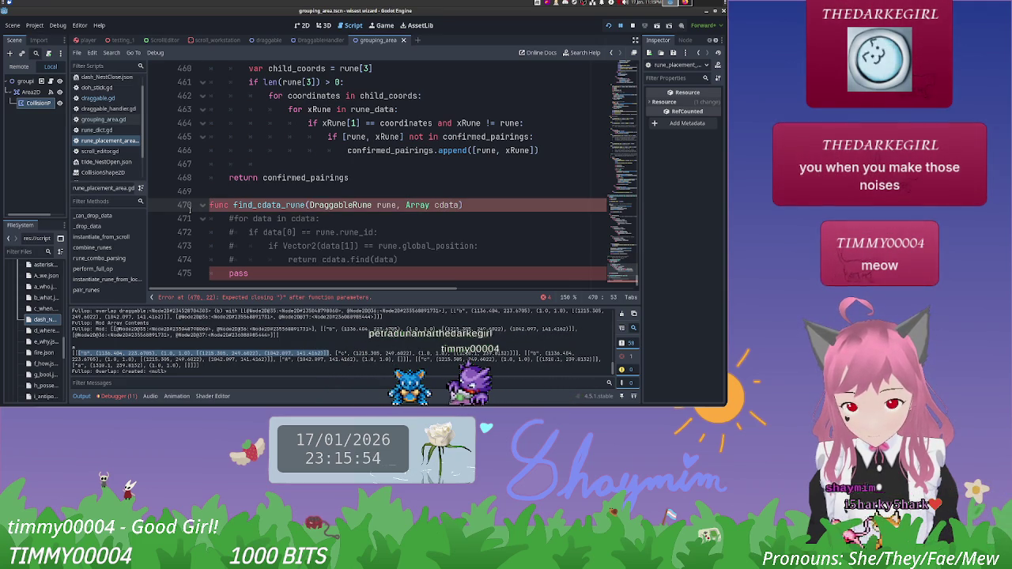
pyautogui.hotkey('ctrl', 'BackSpace')
pyautogui.hotkey('ctrl', 'BackSpace')
pyautogui.hotkey('ctrl', 'BackSpace')
pyautogui.hotkey('ctrl', 'BackSpace')
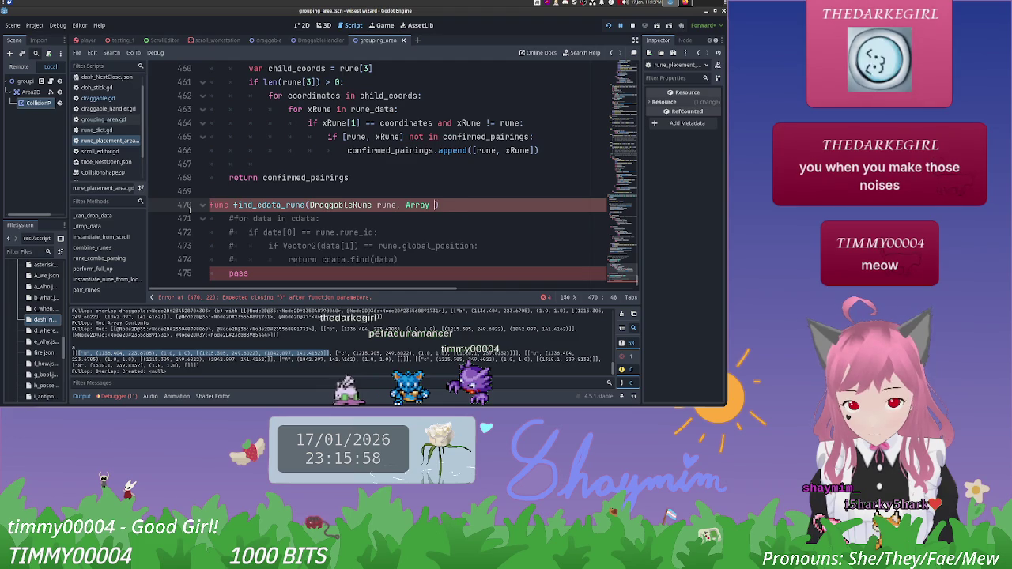
pyautogui.hotkey('ctrl', 'BackSpace')
pyautogui.hotkey('ctrl', 'BackSpace')
pyautogui.press('Right')
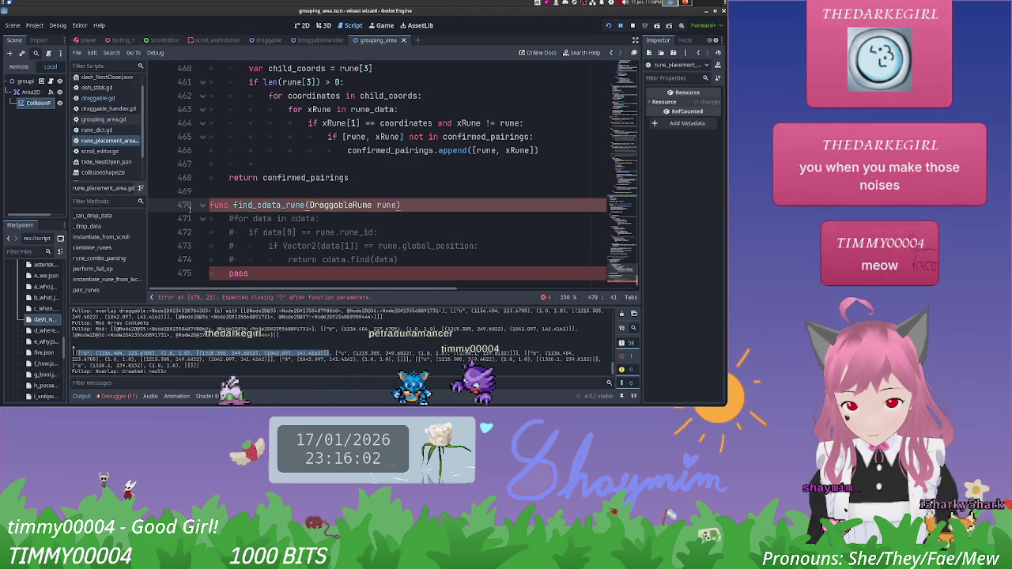
pyautogui.scroll(3, 191, 208)
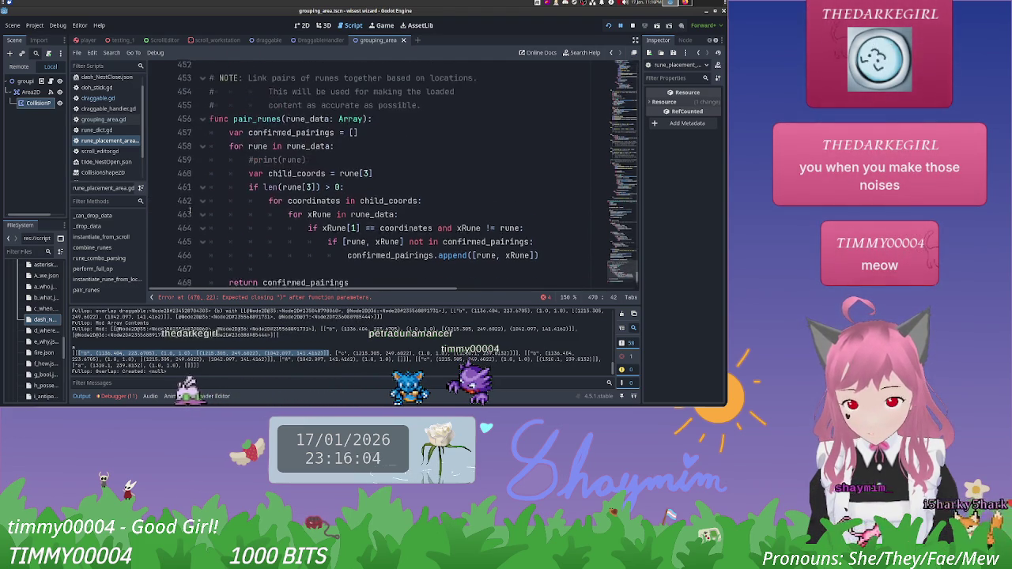
# Step: Copy the pair_runes header line and paste it over the broken line 470
pyautogui.scroll(-2, 190, 209)
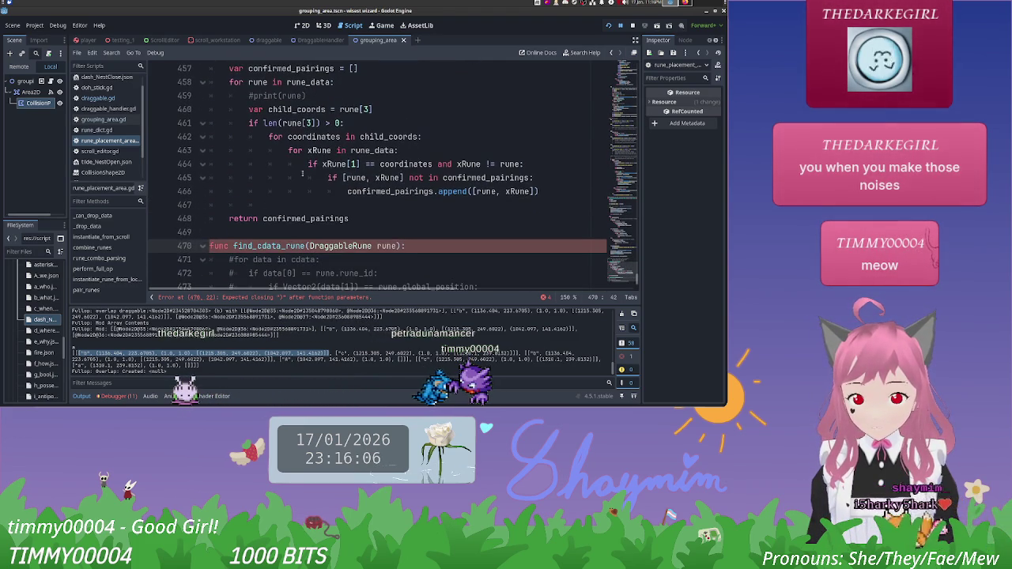
pyautogui.scroll(1, 191, 208)
pyautogui.tripleClick(202, 95)
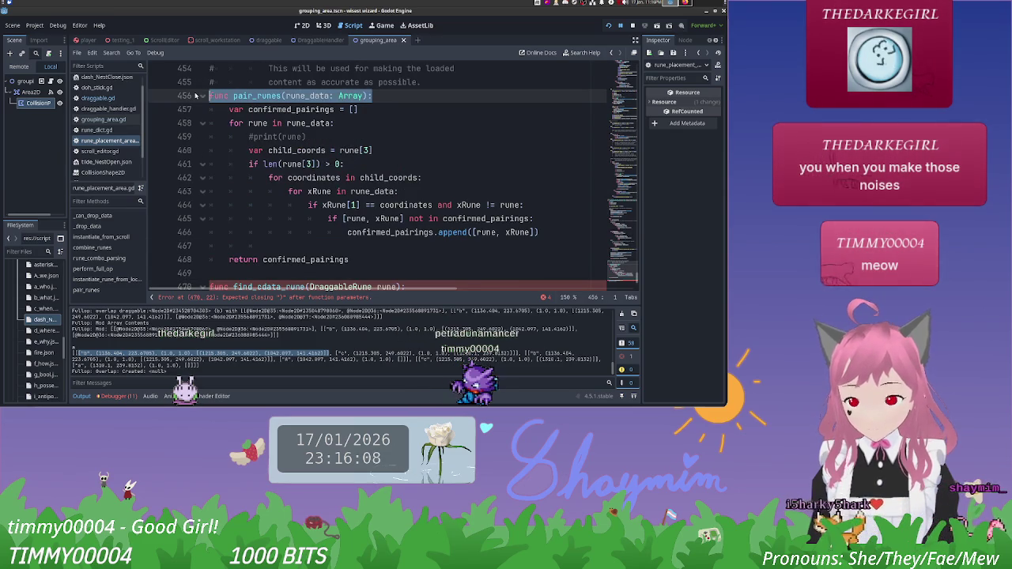
pyautogui.hotkey('ctrl', 'c')
pyautogui.scroll(-2, 197, 103)
pyautogui.tripleClick(254, 206)
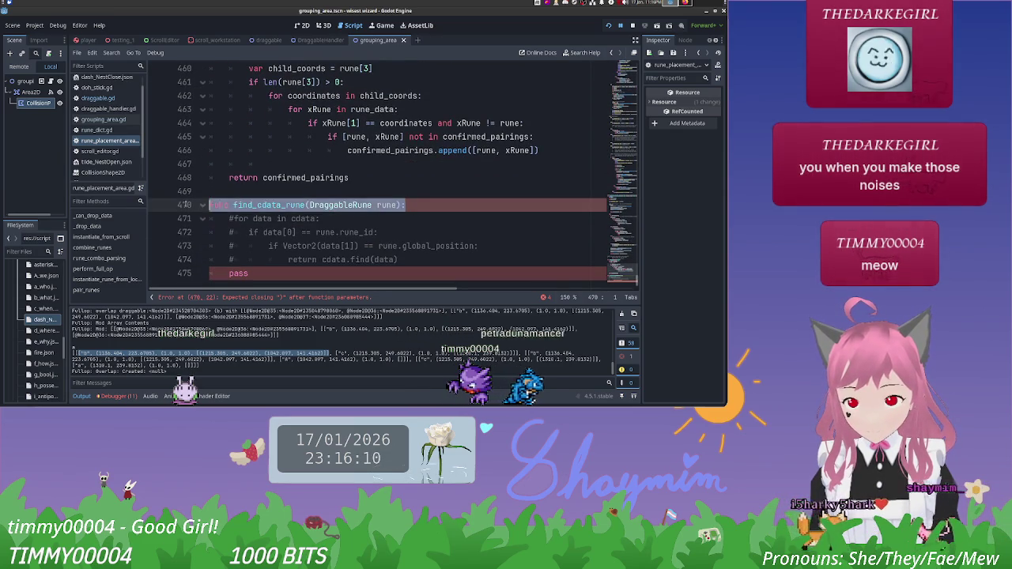
pyautogui.hotkey('ctrl', 'v')
pyautogui.click(468, 195)
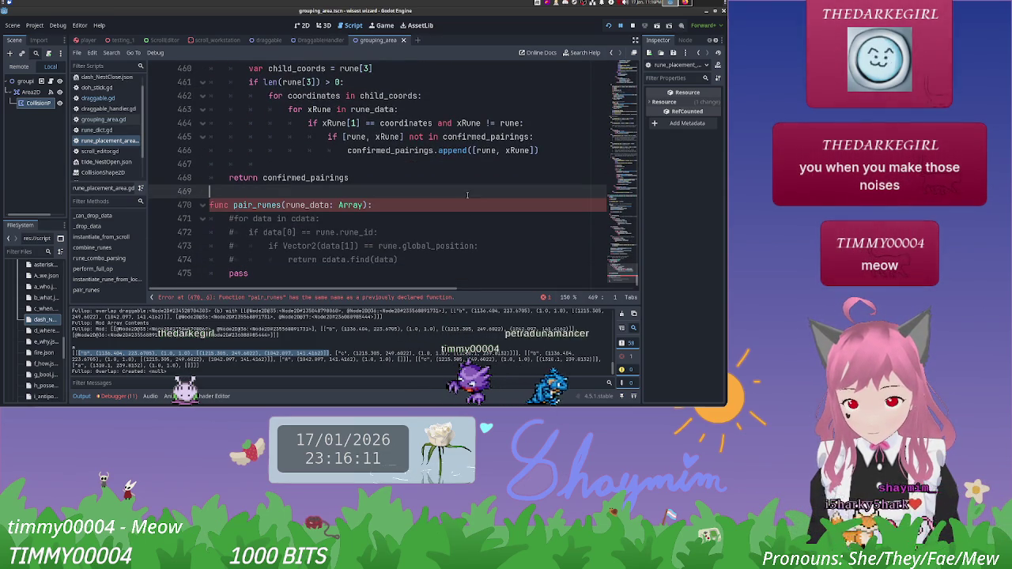
# Step: Rename the pasted header to find_cdata_rune(rune: DraggableRune, cdata: Array)
pyautogui.doubleClick(269, 205)
pyautogui.moveTo(245, 205); pyautogui.dragTo(233, 204)
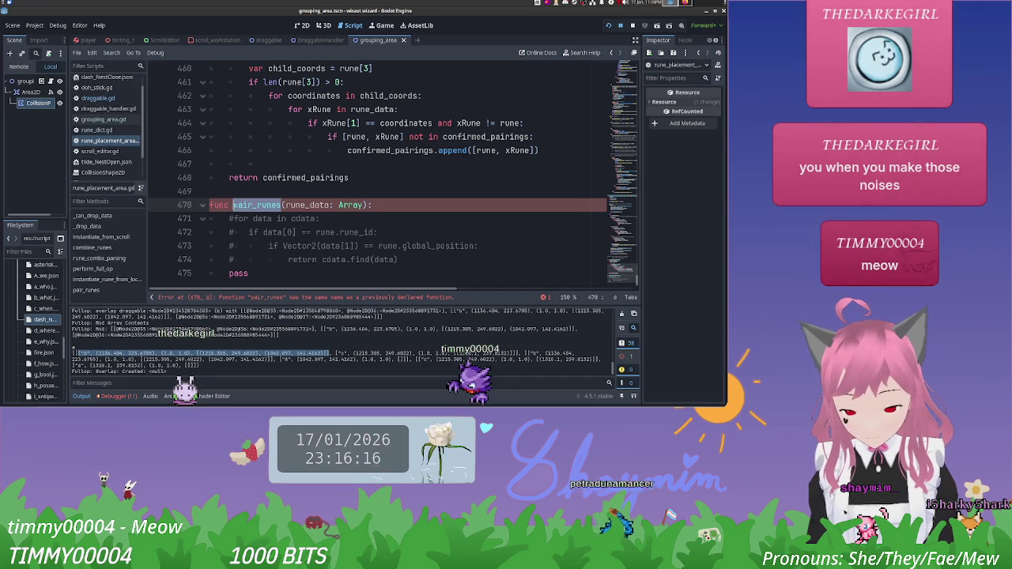
pyautogui.write('find_')
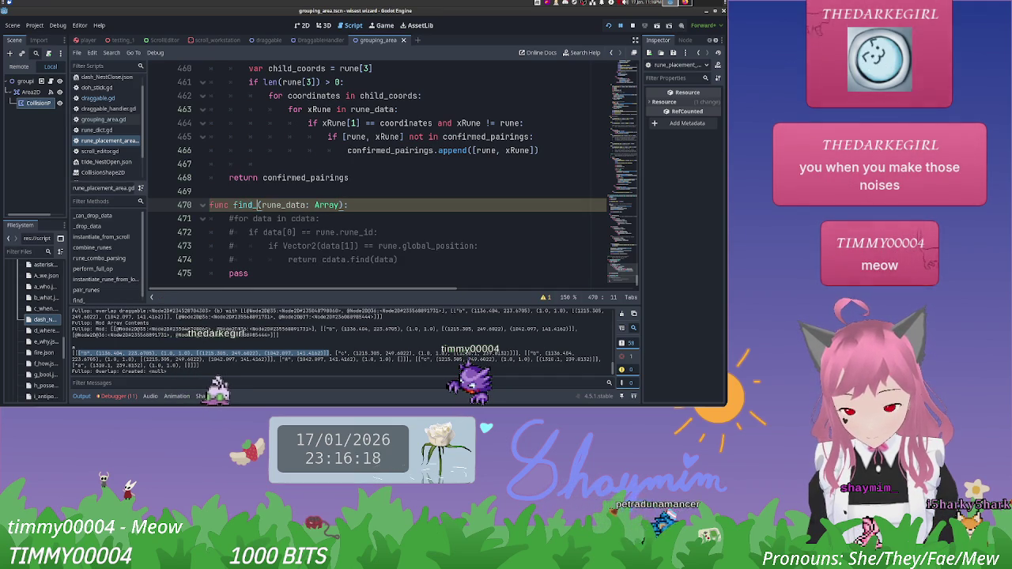
pyautogui.write('dat')
pyautogui.press('BackSpace')
pyautogui.press('BackSpace')
pyautogui.press('BackSpace')
pyautogui.write('cdata_rune')
pyautogui.click(353, 205)
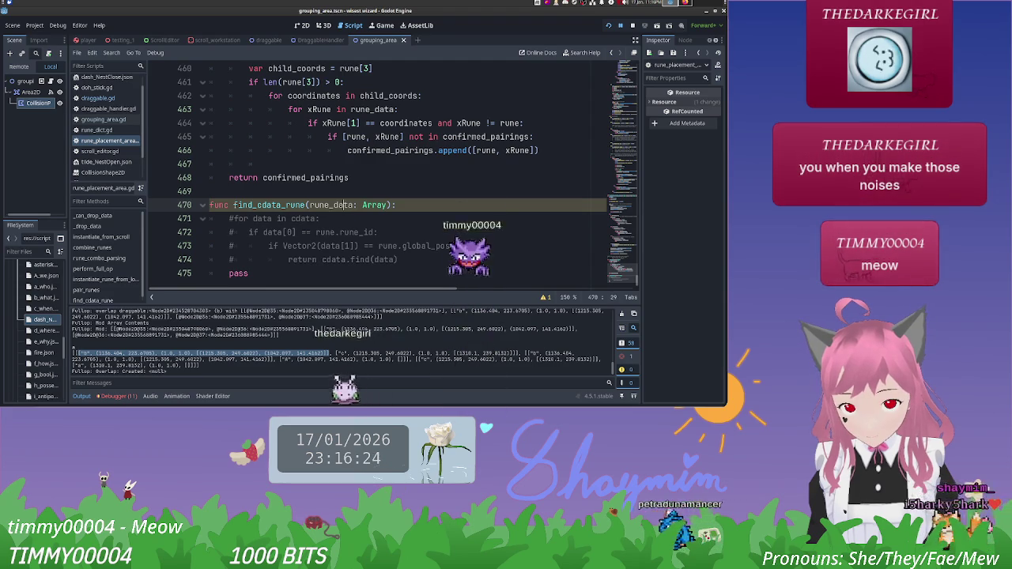
pyautogui.press('Left')
pyautogui.press('Left')
pyautogui.press('Left')
pyautogui.press('BackSpace')
pyautogui.press('BackSpace')
pyautogui.press('BackSpace')
pyautogui.write('c')
pyautogui.press('Left')
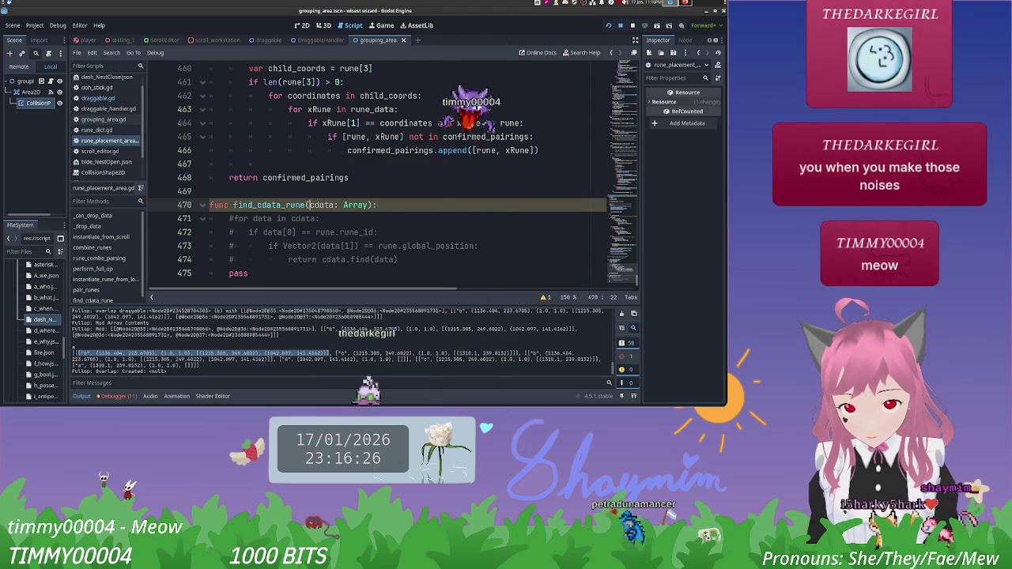
pyautogui.write('rune: Dr')
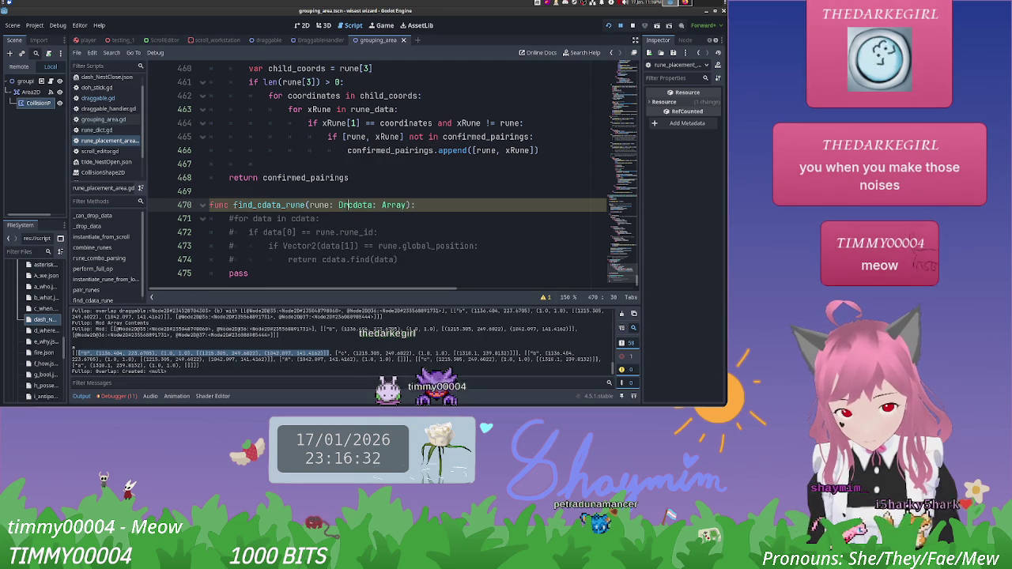
pyautogui.write('Rune,')
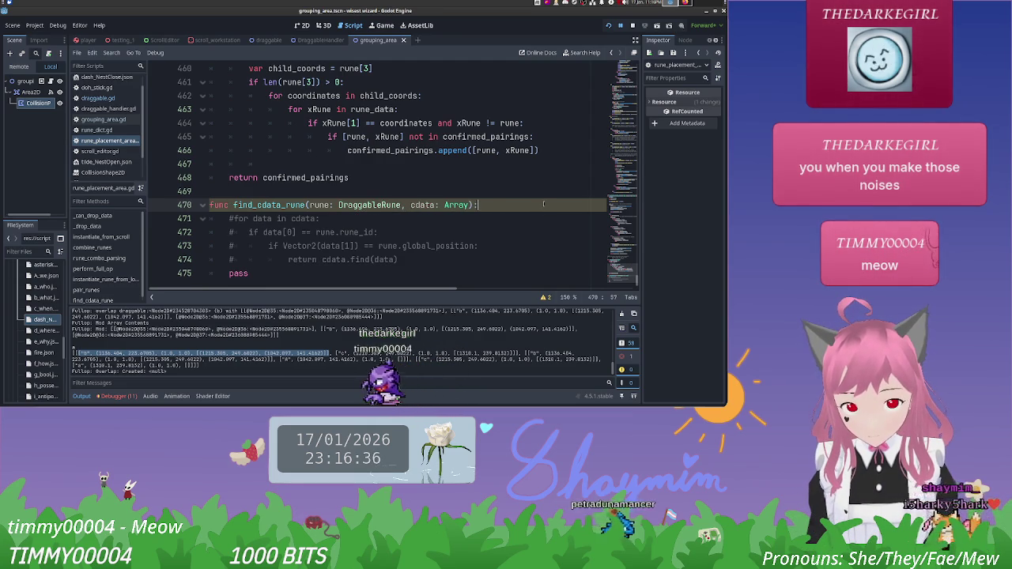
# Step: Remove the pass placeholder and uncomment body lines 471–474
pyautogui.moveTo(257, 271); pyautogui.dragTo(223, 272)
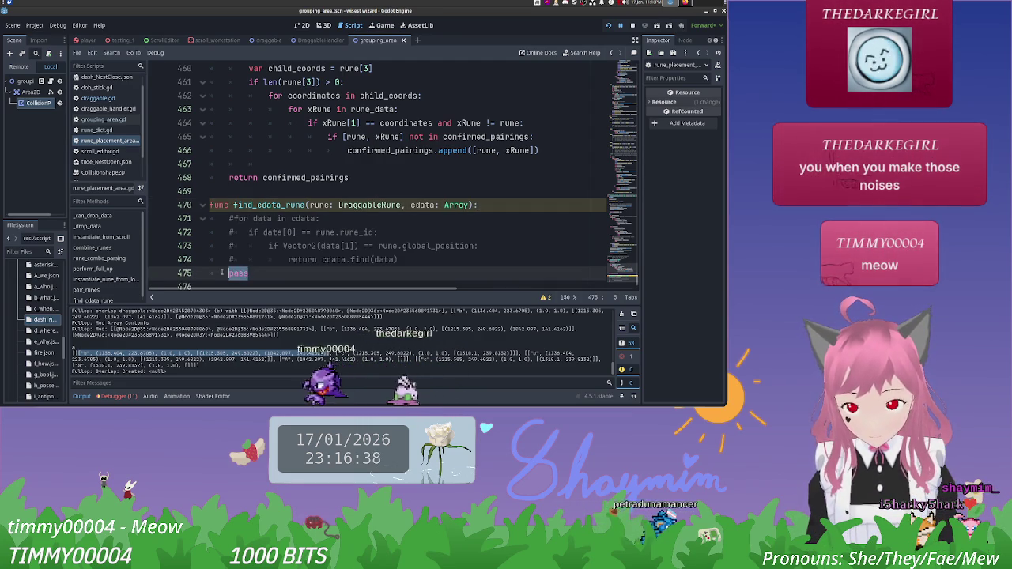
pyautogui.press('Home')
pyautogui.press('BackSpace')
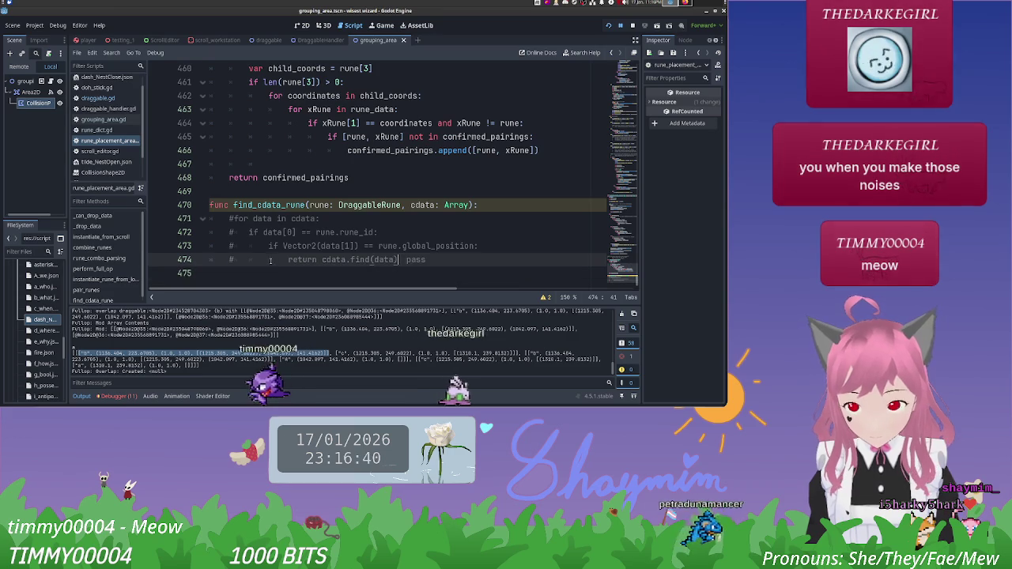
pyautogui.press('Delete')
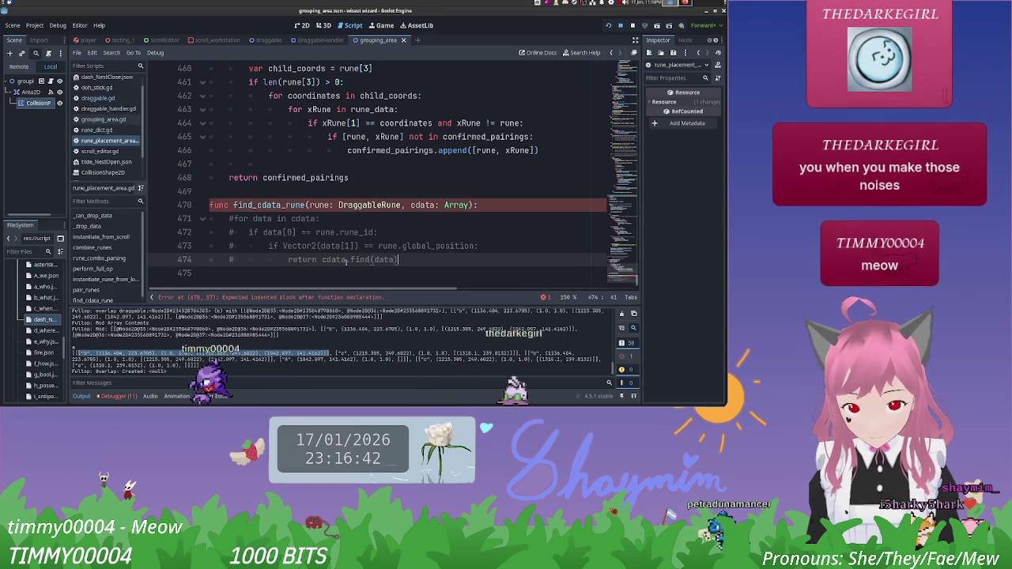
pyautogui.click(235, 260)
pyautogui.press('BackSpace')
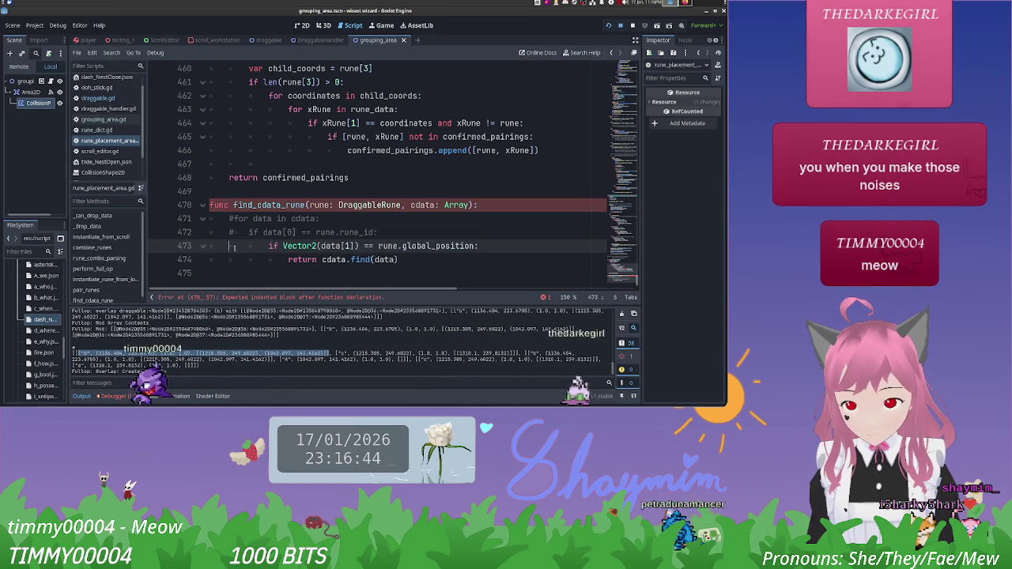
pyautogui.press('Up')
pyautogui.press('Delete')
pyautogui.press('Up')
pyautogui.press('Delete')
pyautogui.press('Up')
pyautogui.press('Delete')
pyautogui.click(403, 209)
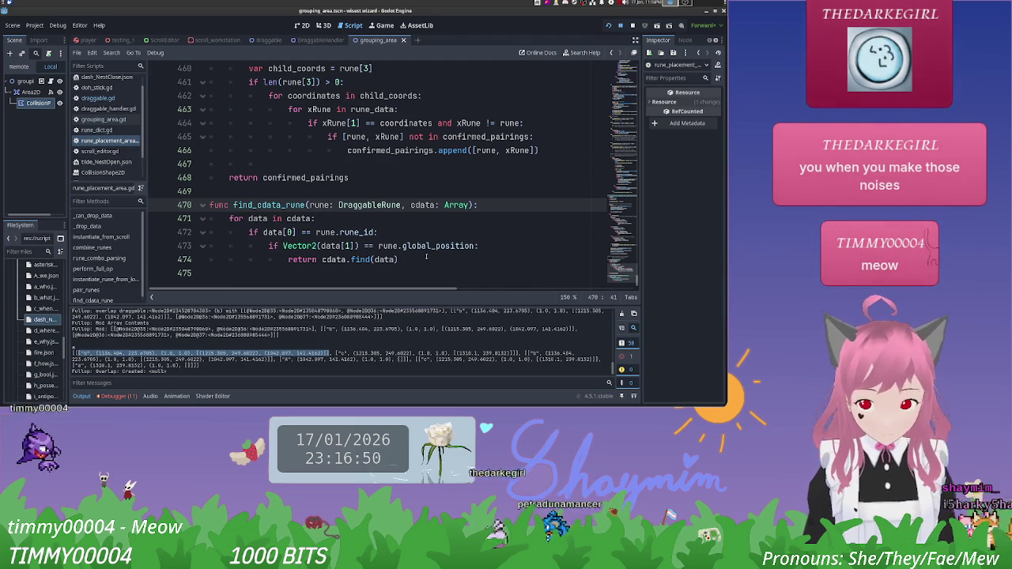
# Step: Move the cursor back to the end of find_cdata_rune's body
pyautogui.press('Down')
pyautogui.press('Down')
pyautogui.press('Down')
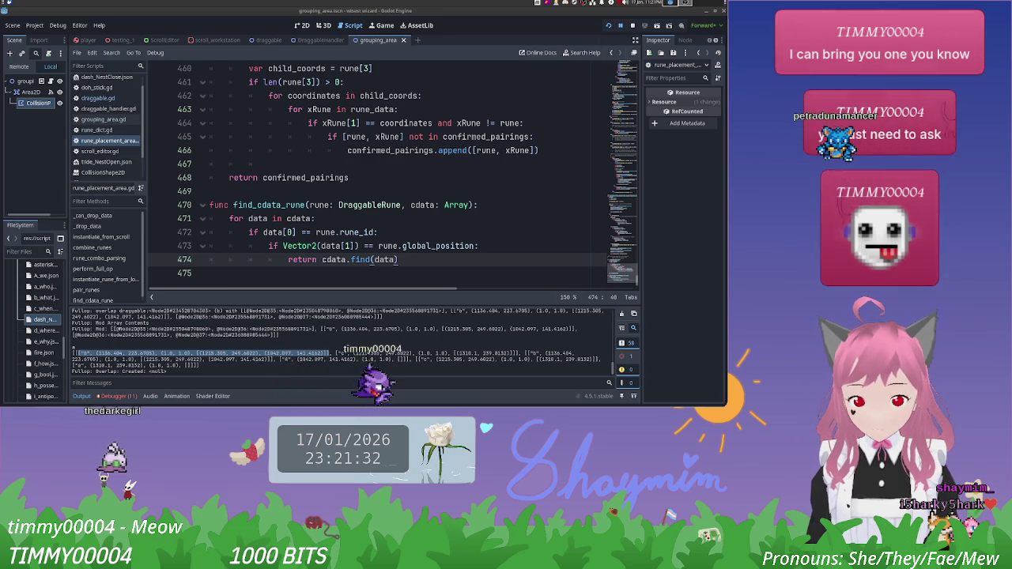
# Step: Insert a new line after print(cPairingList) on line 241 of the overlap loop
pyautogui.scroll(2, 400, 232)
pyautogui.scroll(-2, 400, 231)
pyautogui.scroll(8, 408, 232)
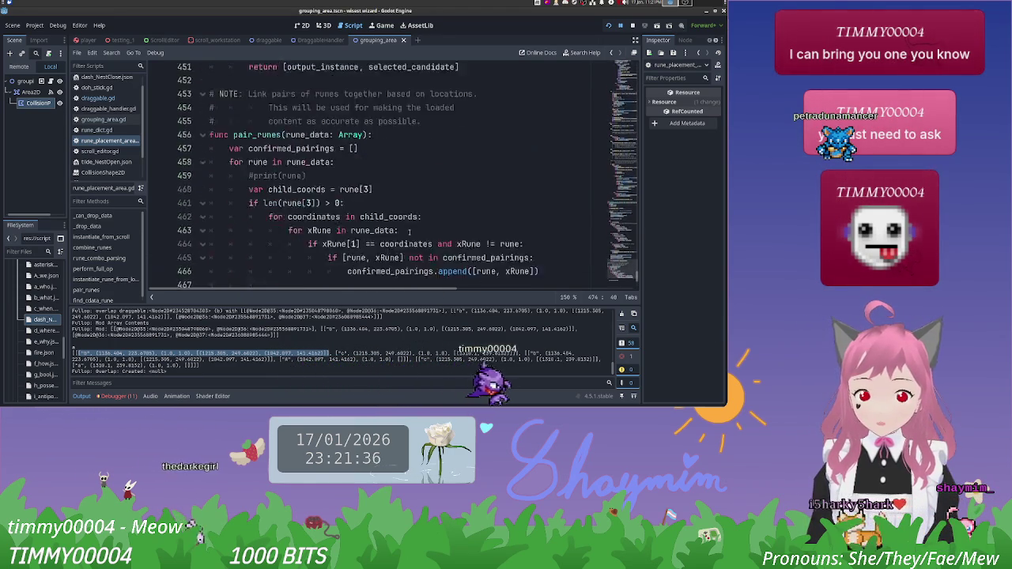
pyautogui.scroll(15, 409, 232)
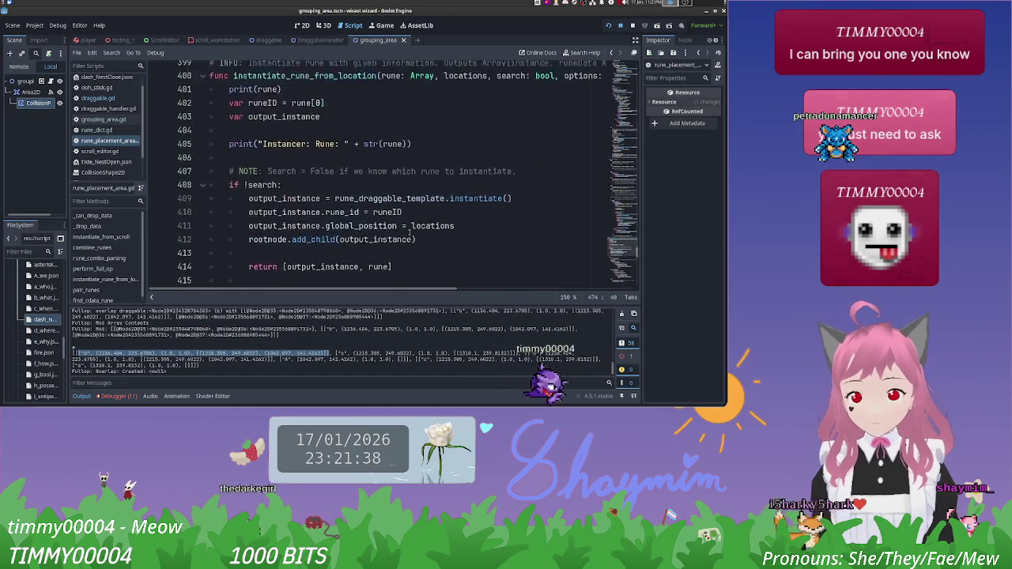
pyautogui.scroll(12, 409, 232)
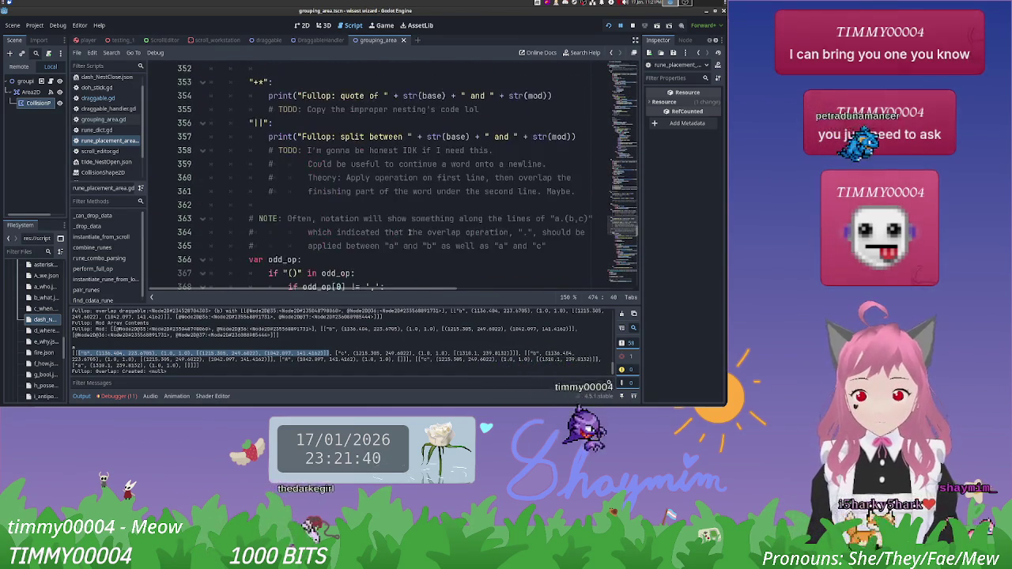
pyautogui.scroll(15, 409, 232)
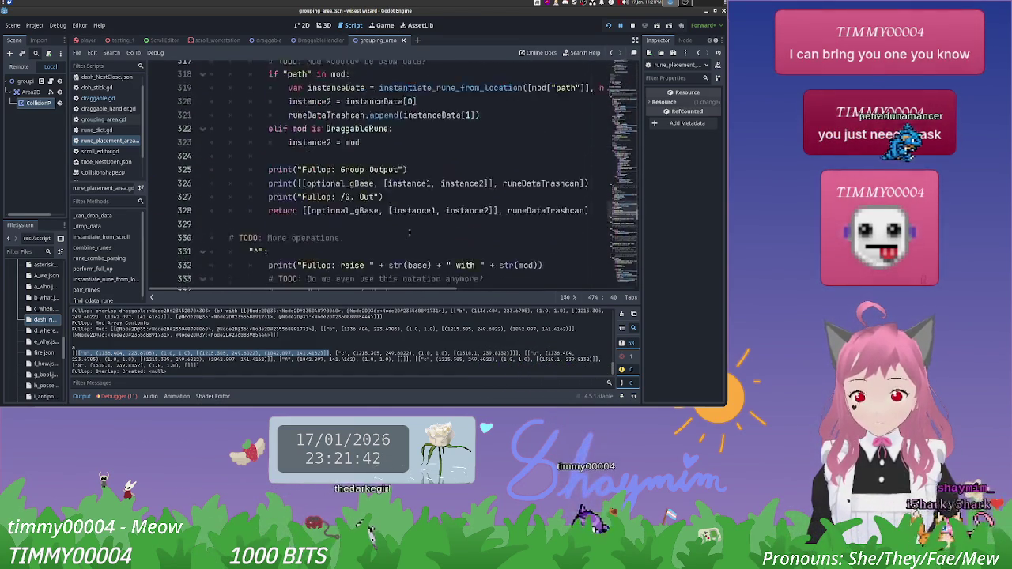
pyautogui.scroll(12, 409, 232)
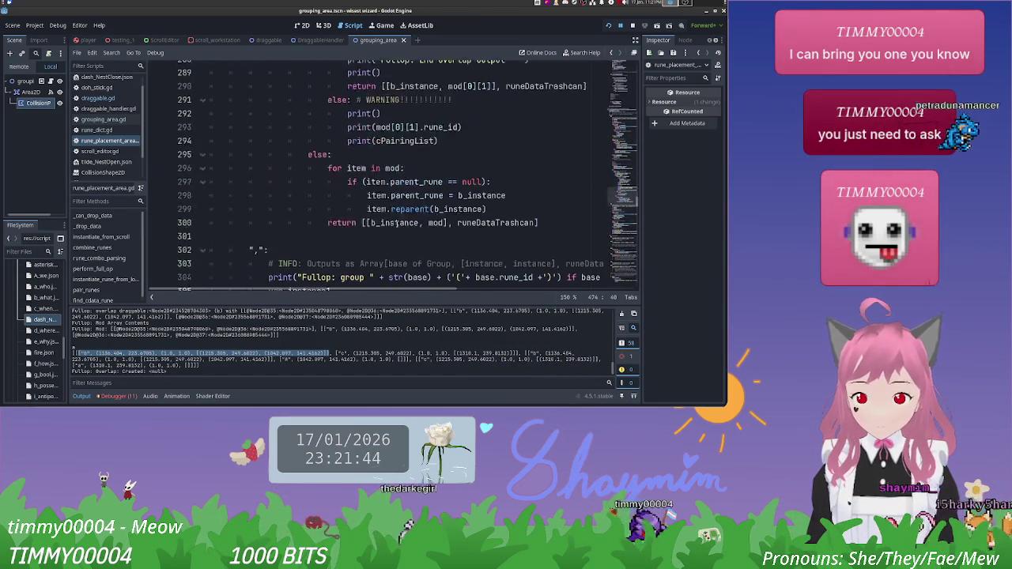
pyautogui.scroll(5, 399, 225)
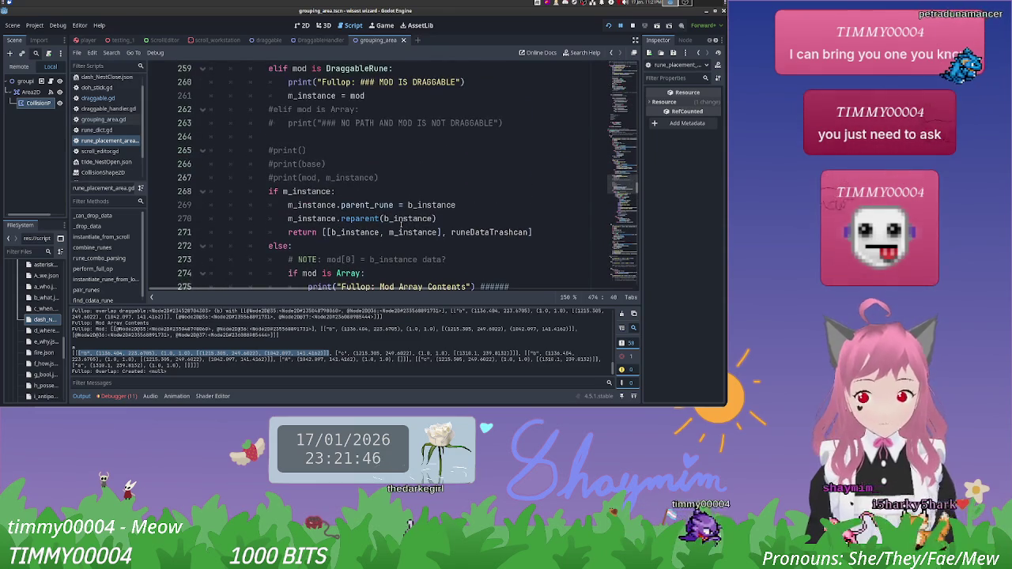
pyautogui.scroll(4, 397, 226)
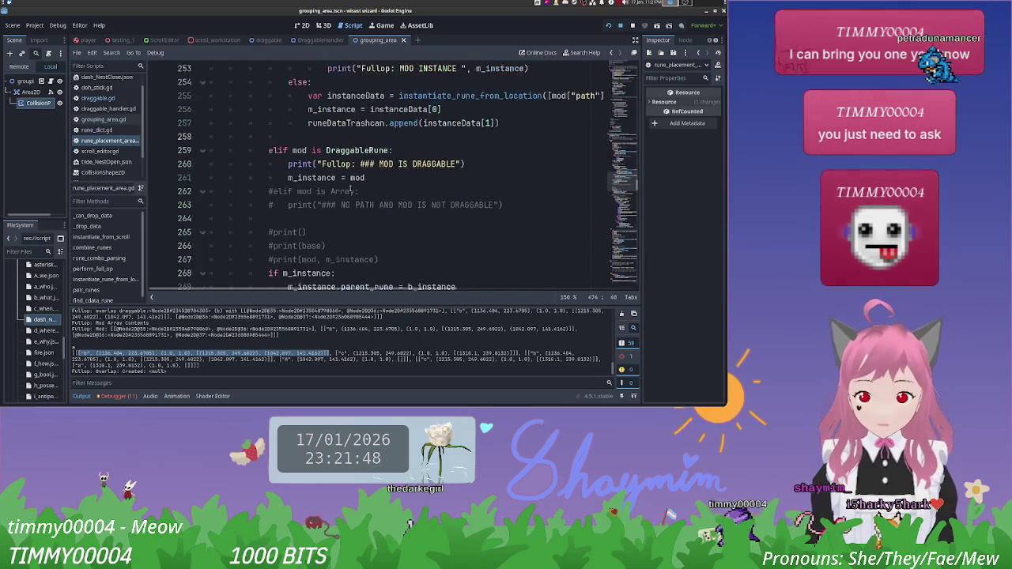
pyautogui.scroll(5, 365, 191)
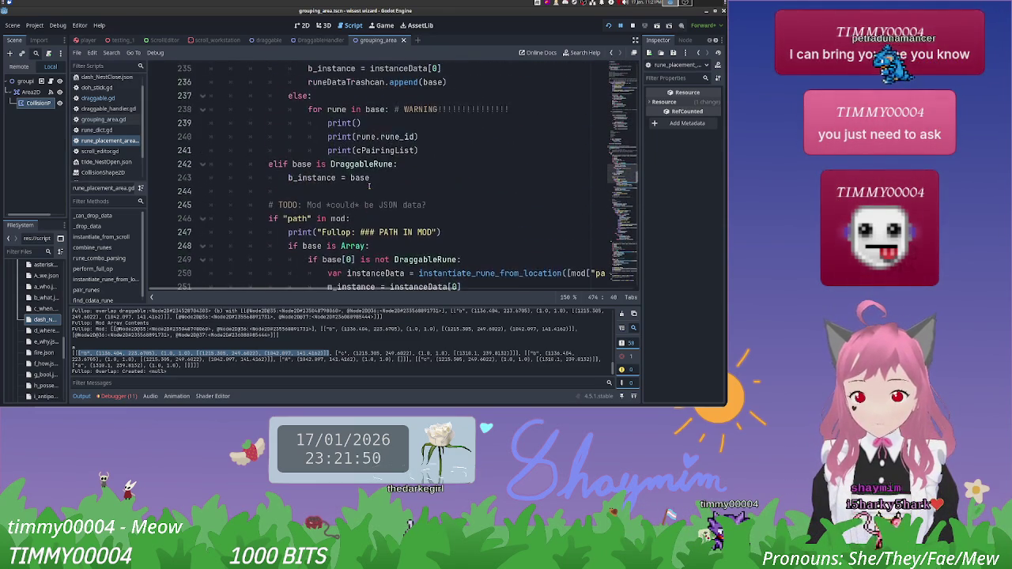
pyautogui.click(427, 190)
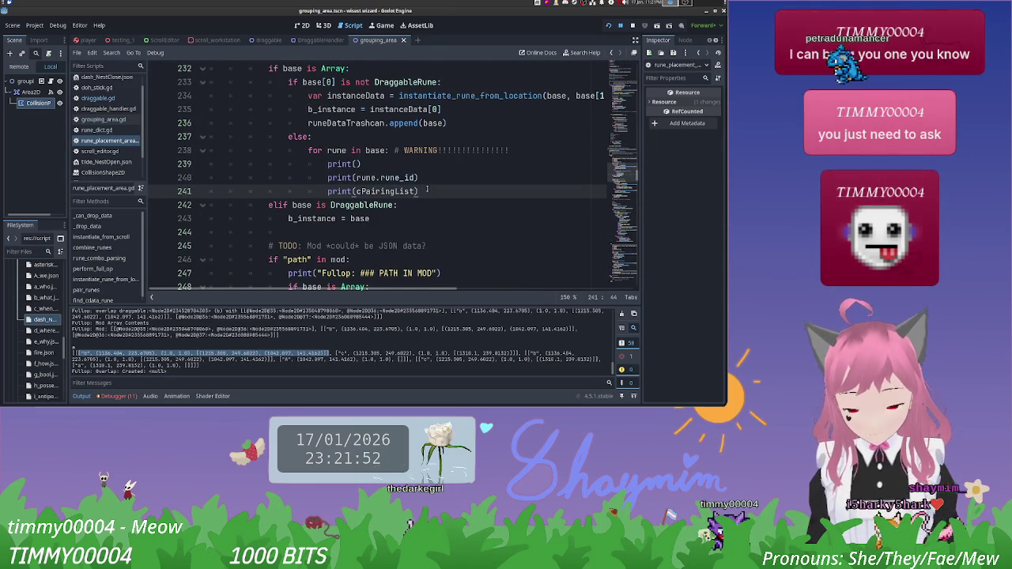
pyautogui.press('Return')
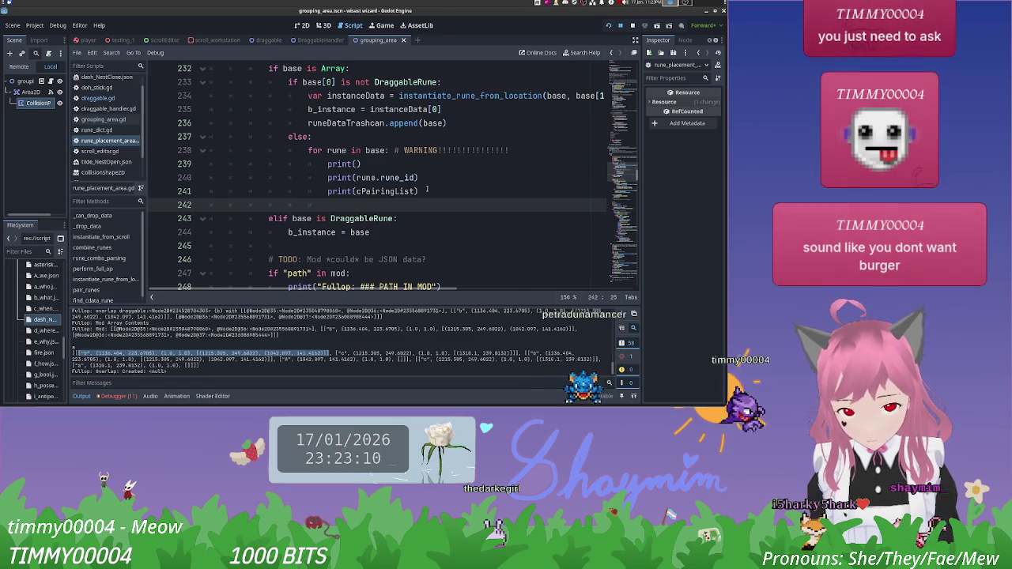
pyautogui.scroll(3, 423, 182)
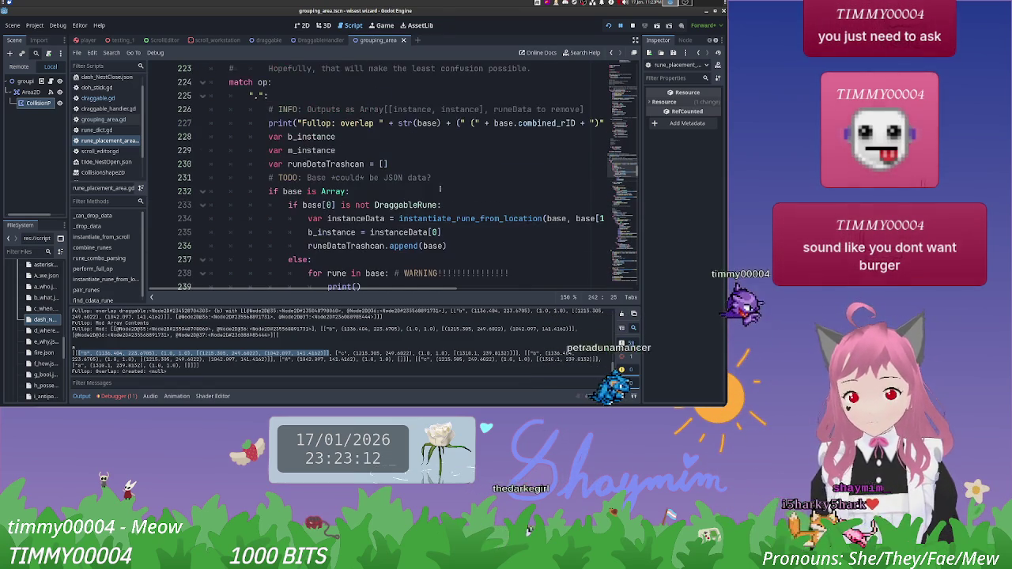
# Step: Declare var instance_cdata_pairs = [] on a new line after runeDataTrashcan
pyautogui.click(394, 163)
pyautogui.press('Return')
pyautogui.write('var ')
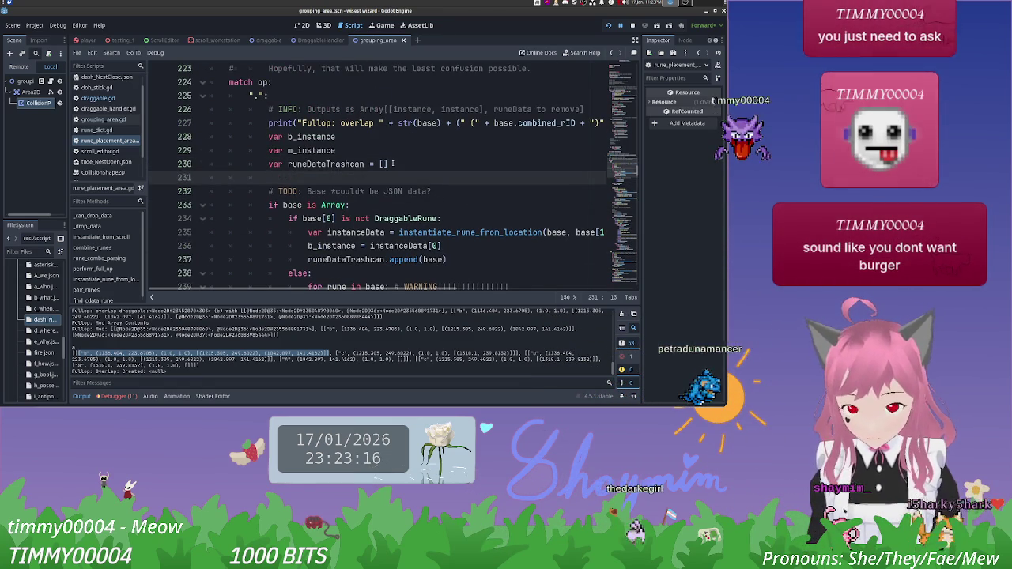
pyautogui.write('b')
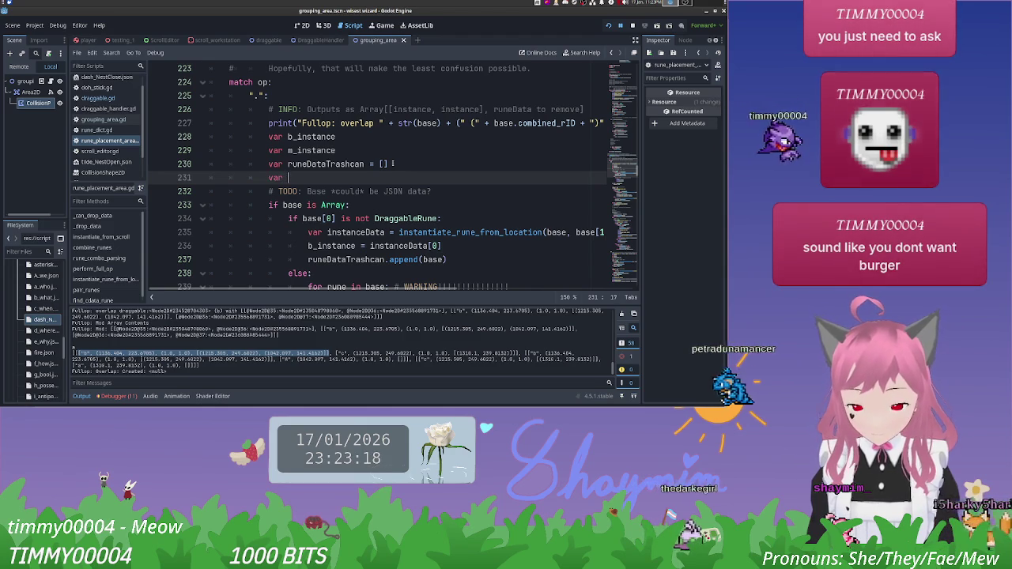
pyautogui.write('ingusbon')
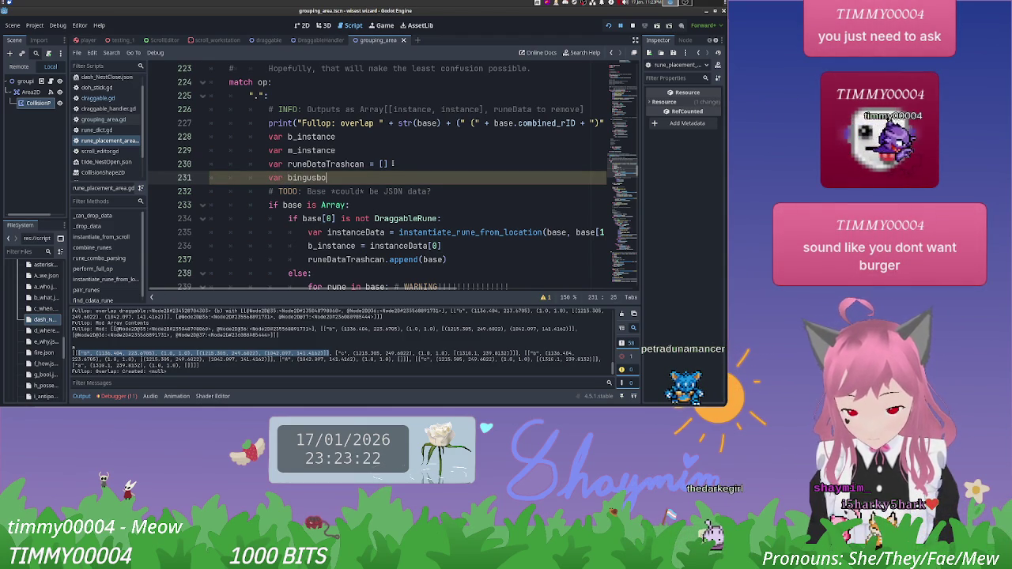
pyautogui.write('g')
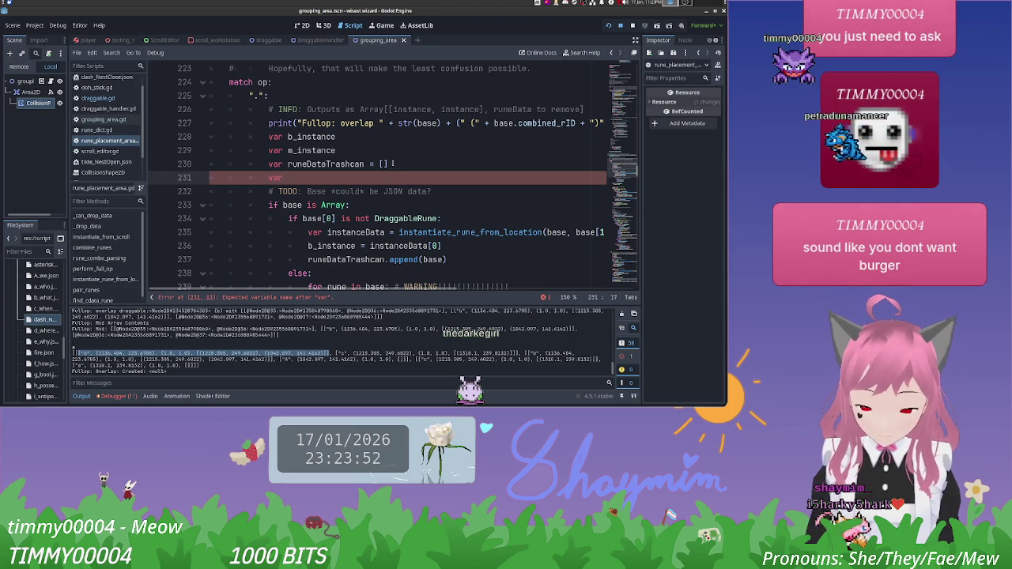
pyautogui.write('ance_cdata')
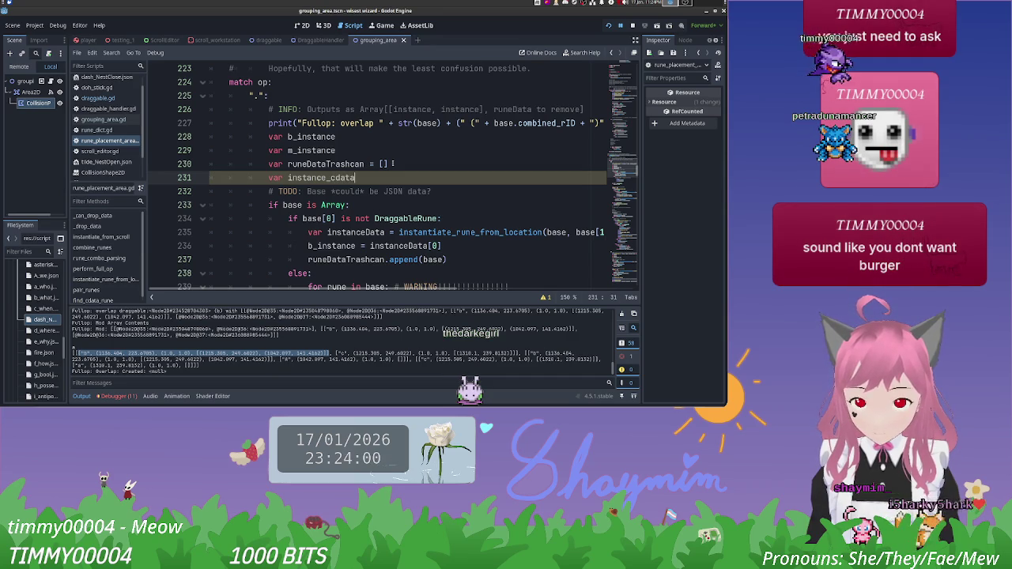
pyautogui.write('_pairs')
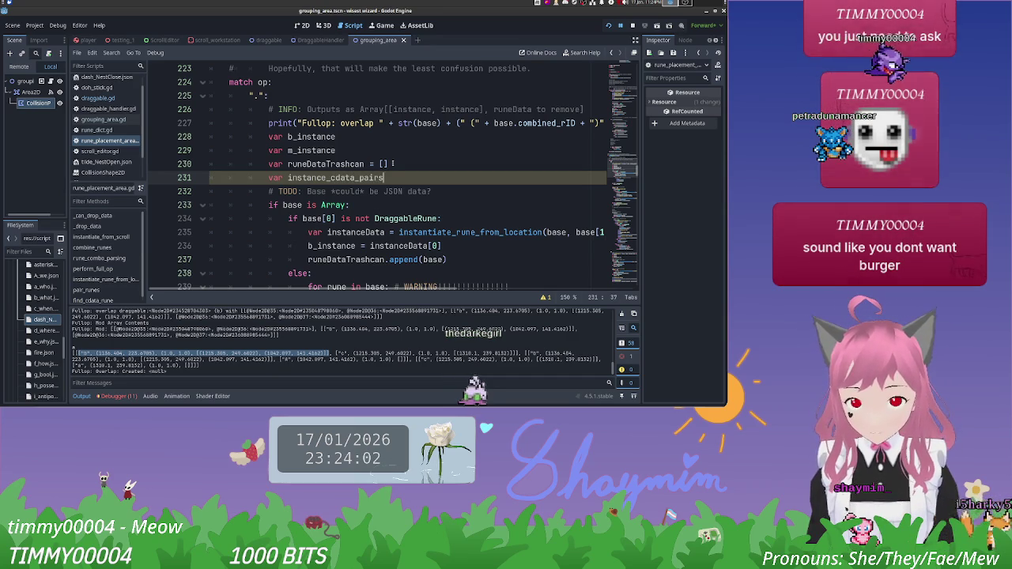
pyautogui.write(' = []')
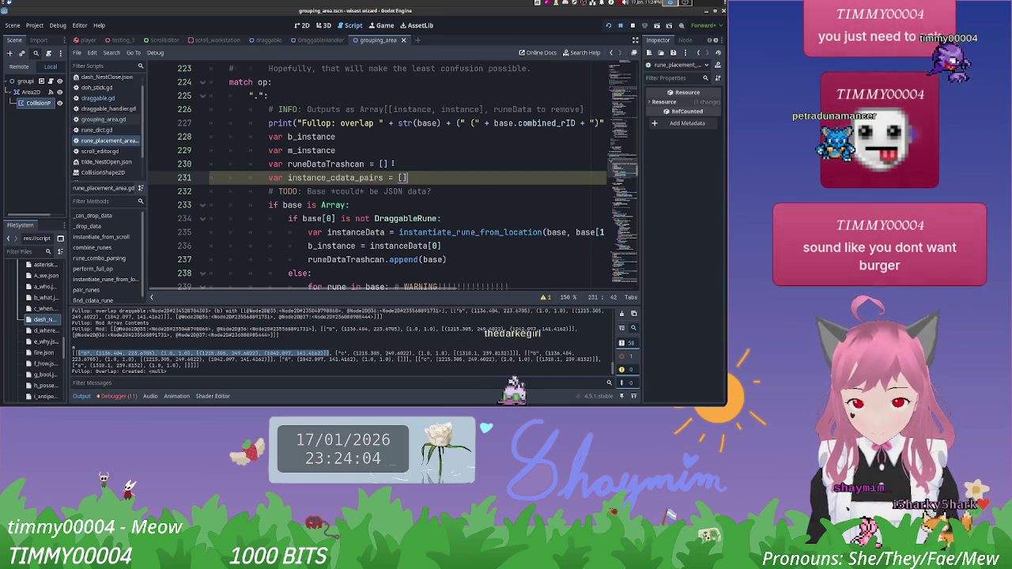
pyautogui.scroll(-3, 419, 182)
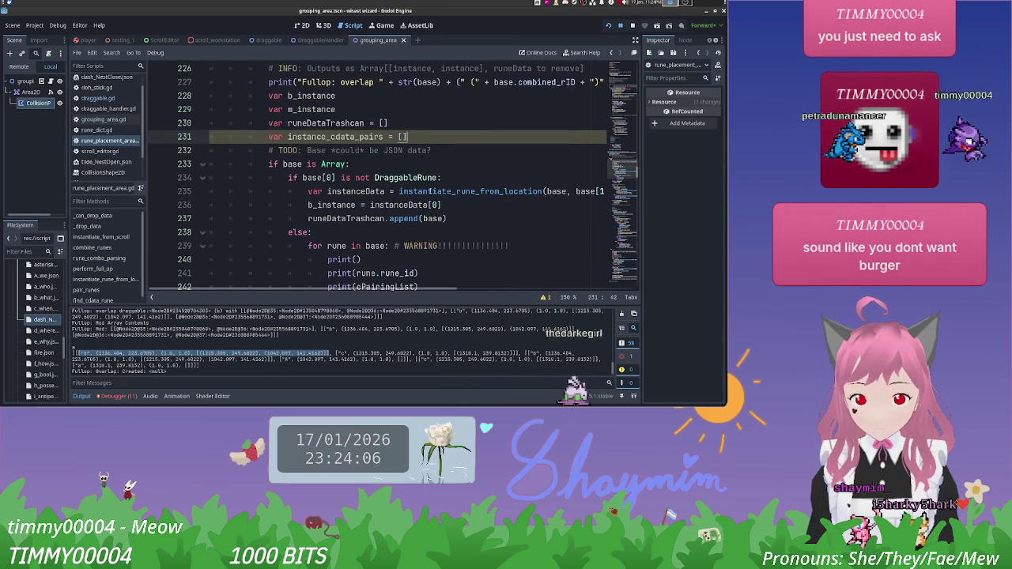
pyautogui.click(427, 214)
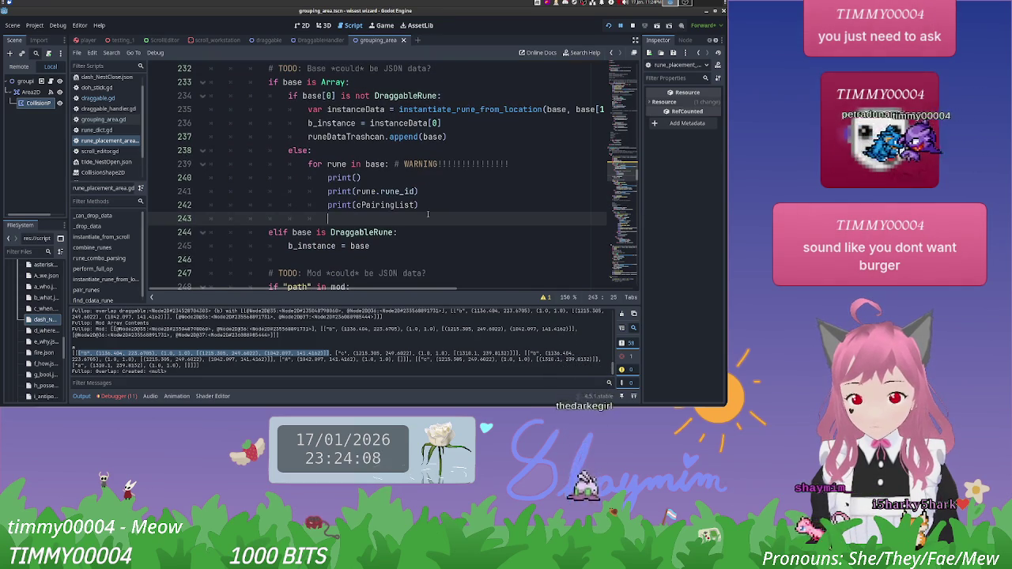
# Step: Comment out the three debug print lines in the for-rune loop and move to the empty line below
pyautogui.press('Return')
pyautogui.press('Up')
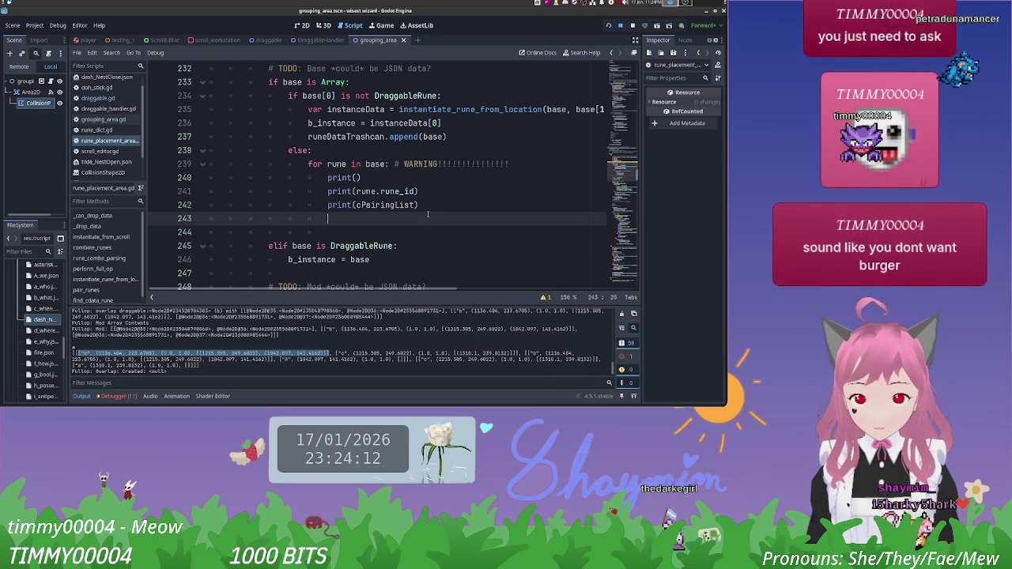
pyautogui.scroll(2, 431, 212)
pyautogui.scroll(-1, 432, 212)
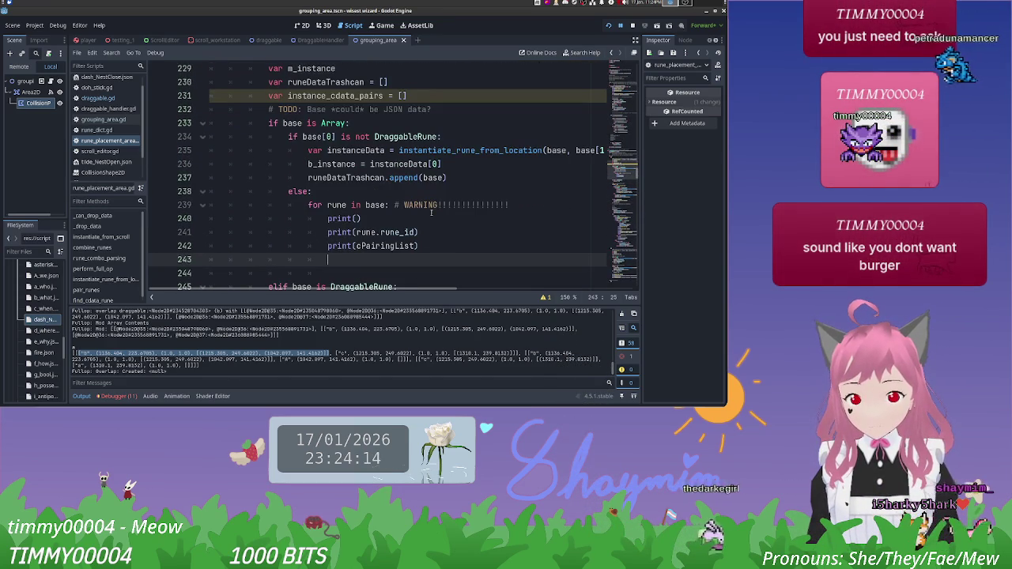
pyautogui.moveTo(431, 246); pyautogui.dragTo(336, 219)
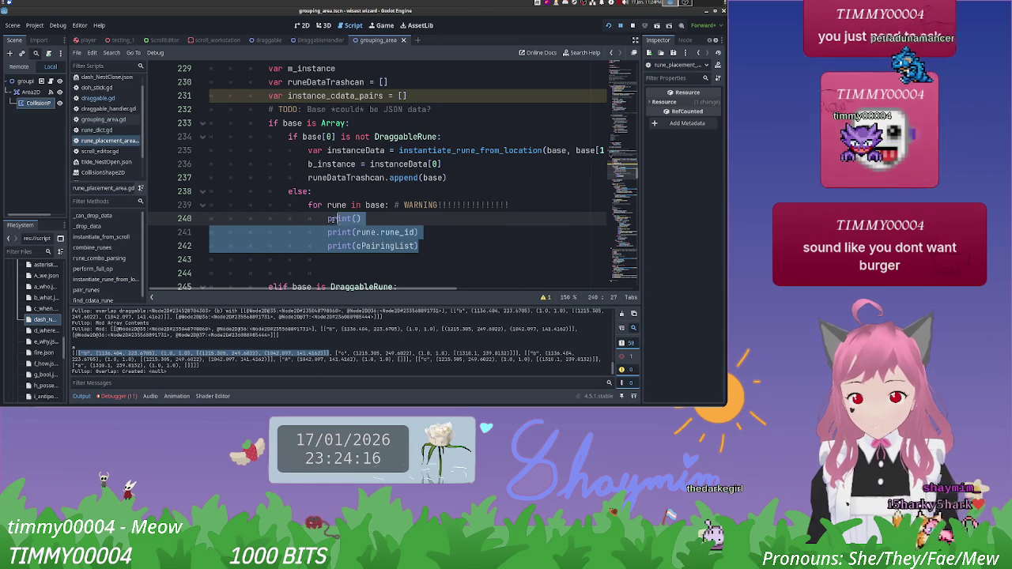
pyautogui.click(329, 219)
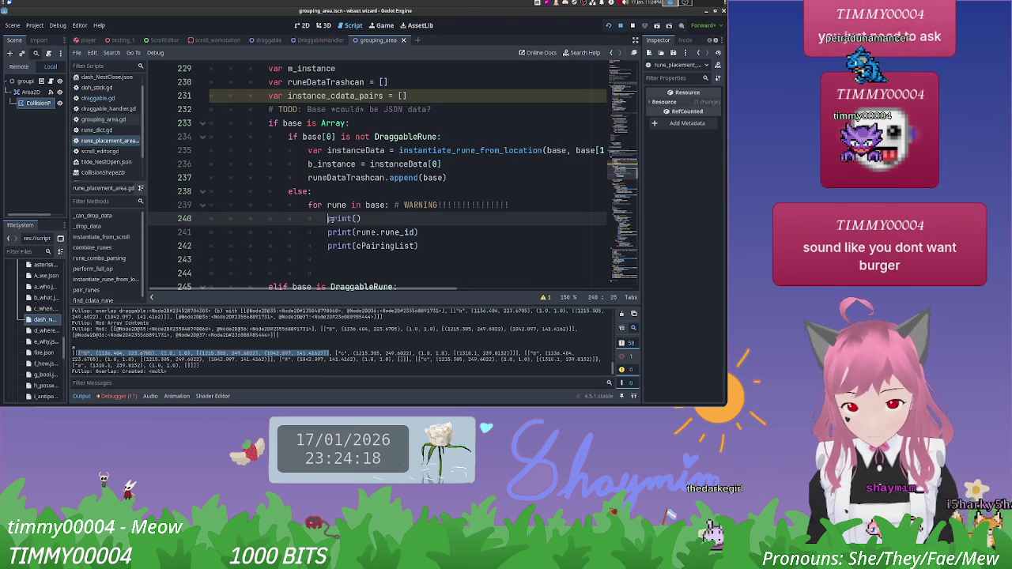
pyautogui.write('#')
pyautogui.press('Down')
pyautogui.write('#')
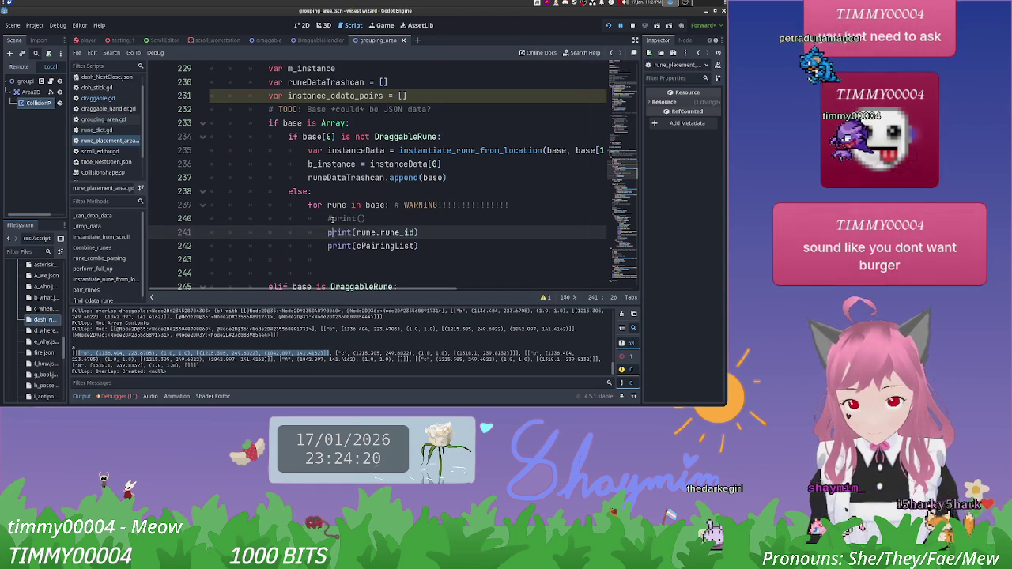
pyautogui.press('Down')
pyautogui.write('#')
pyautogui.press('Down')
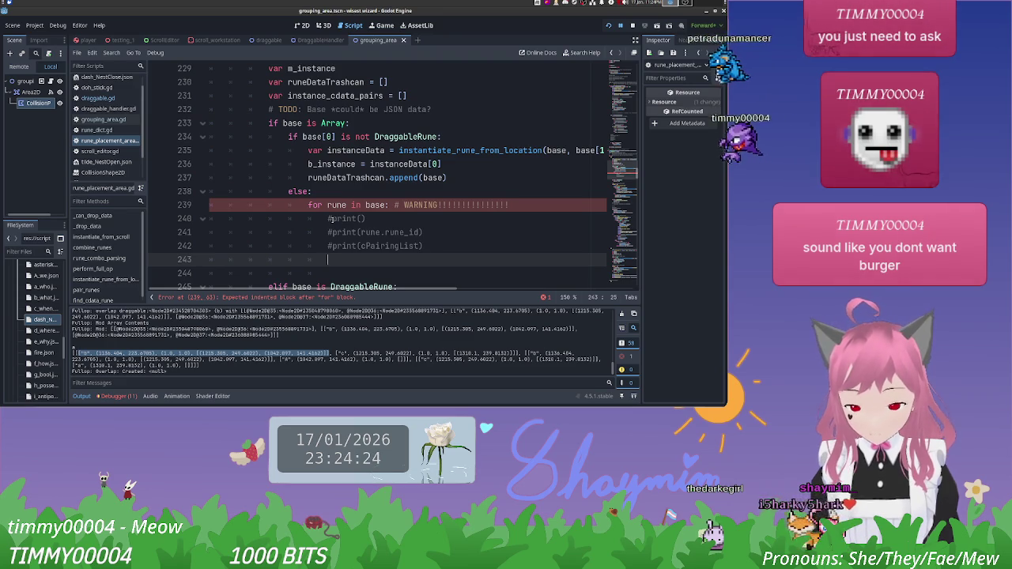
# Step: Start the line instance_cdata_pairs.append([ with find_cdata_rune using autocomplete
pyautogui.write('instance')
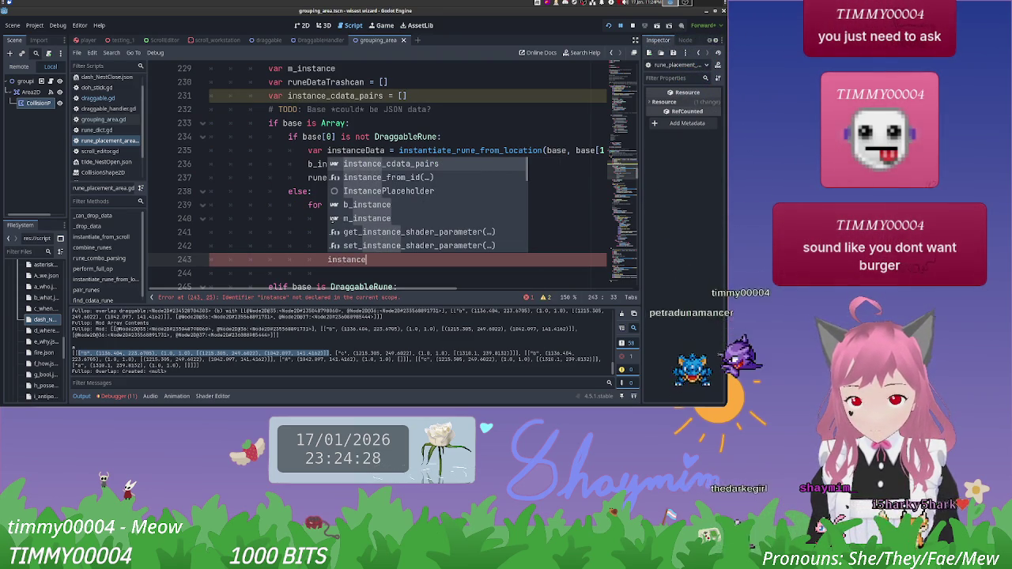
pyautogui.press('Return')
pyautogui.write('.append(')
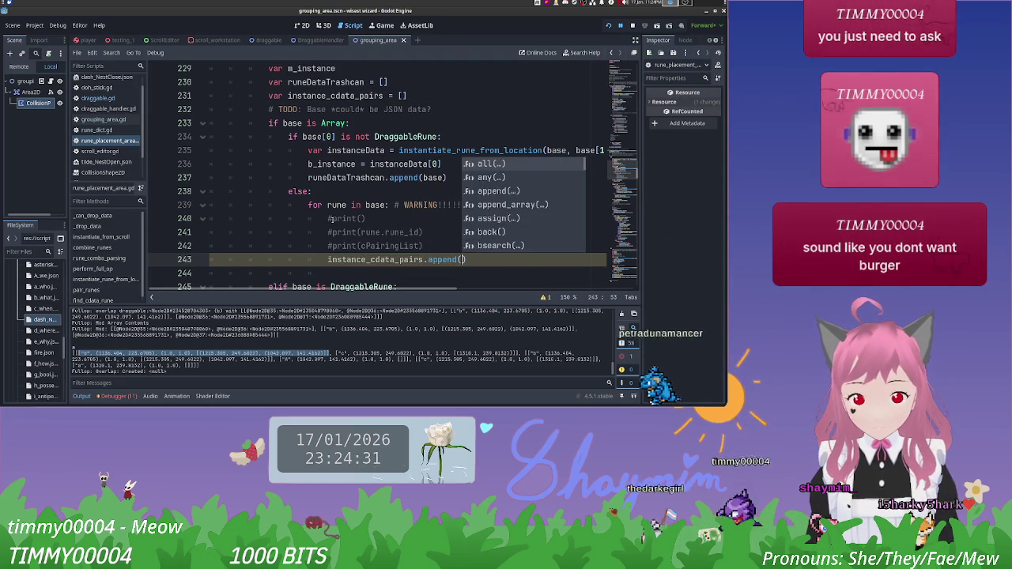
pyautogui.press('Return')
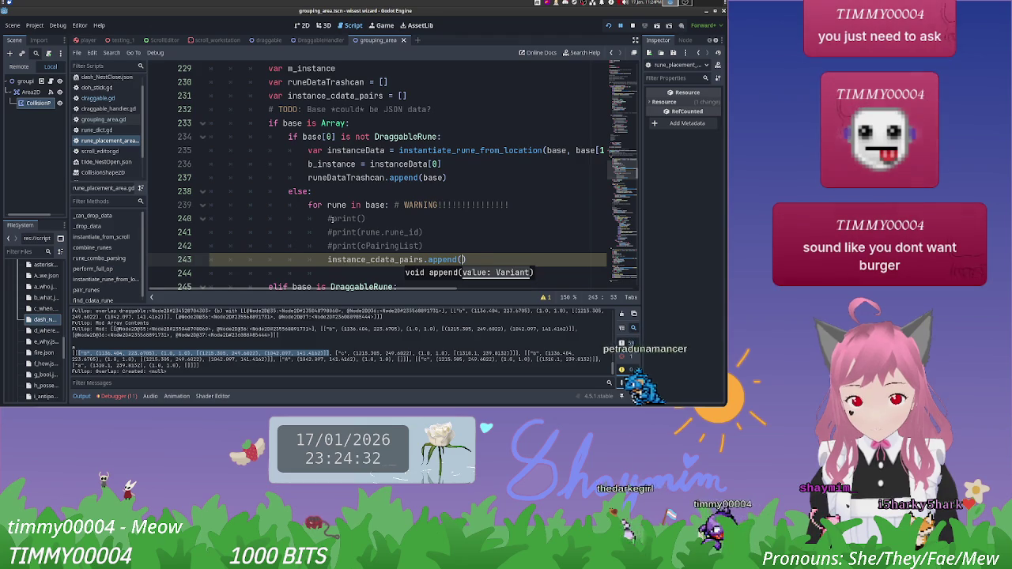
pyautogui.write('[')
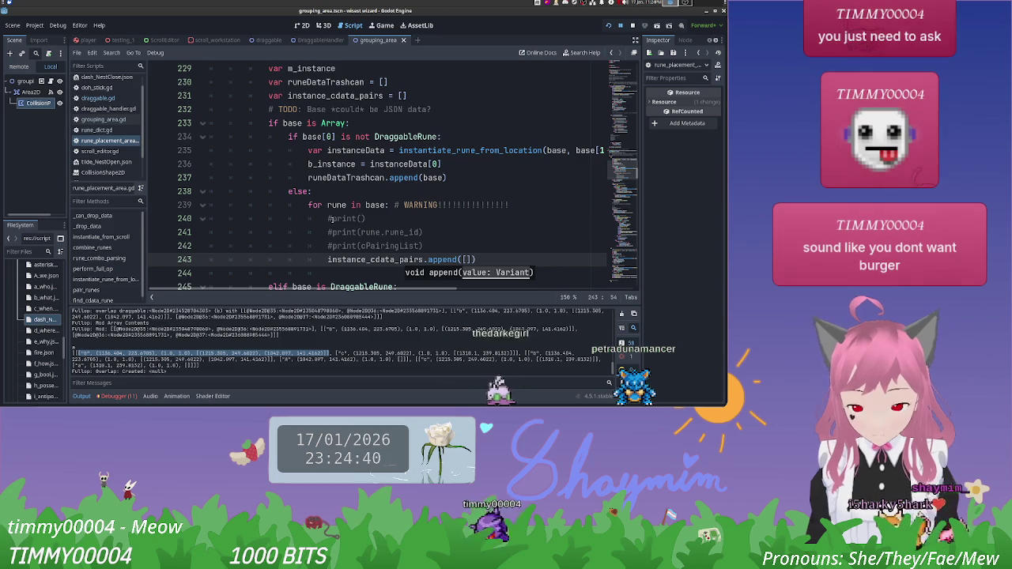
pyautogui.write('rune,')
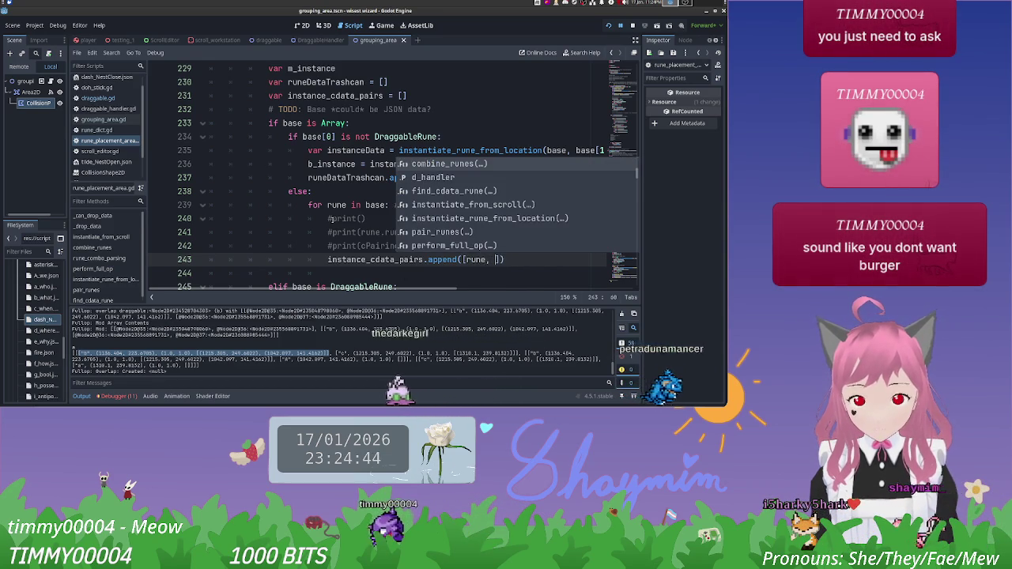
pyautogui.press('Escape')
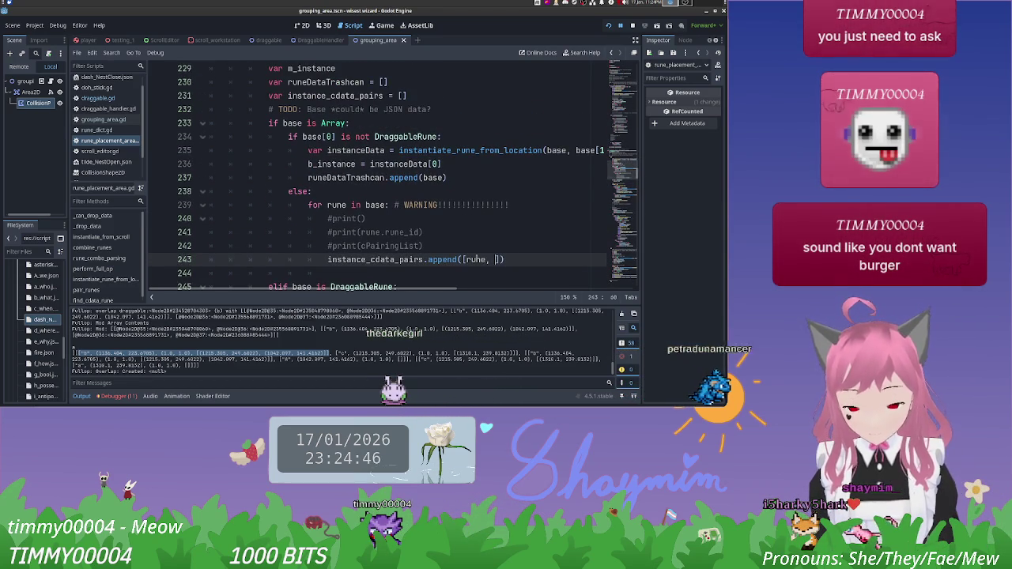
pyautogui.write('find')
pyautogui.press('Return')
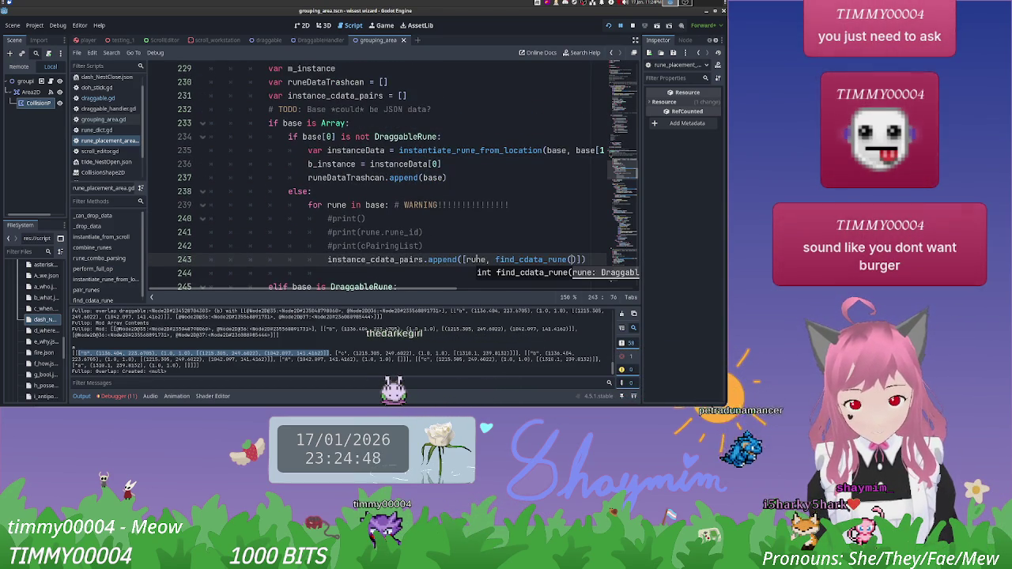
# Step: Finish the arguments as [rune, find_cdata_rune(rune, cPairingList)] and open a new indented line
pyautogui.write('rune, find_')
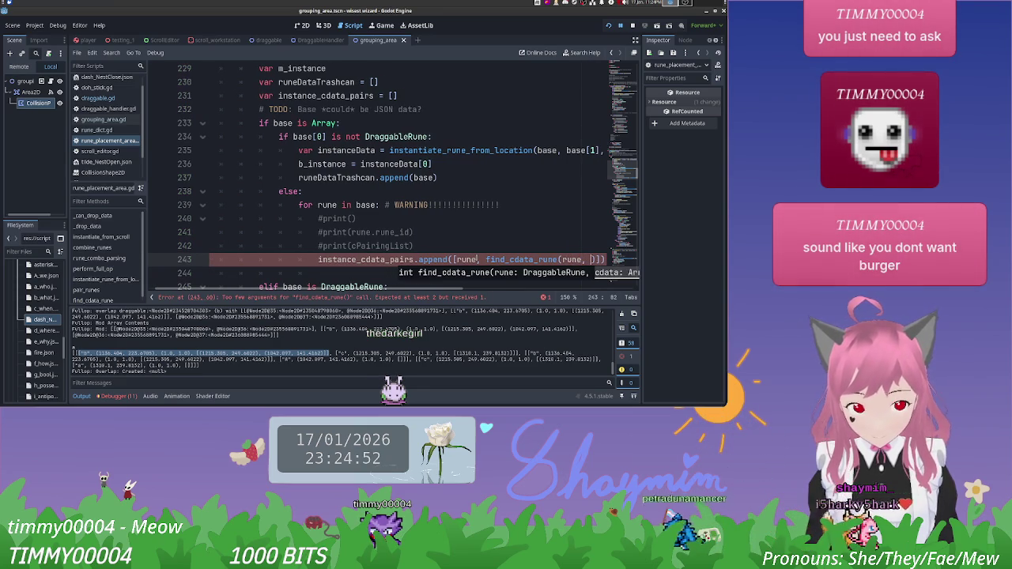
pyautogui.write('cda')
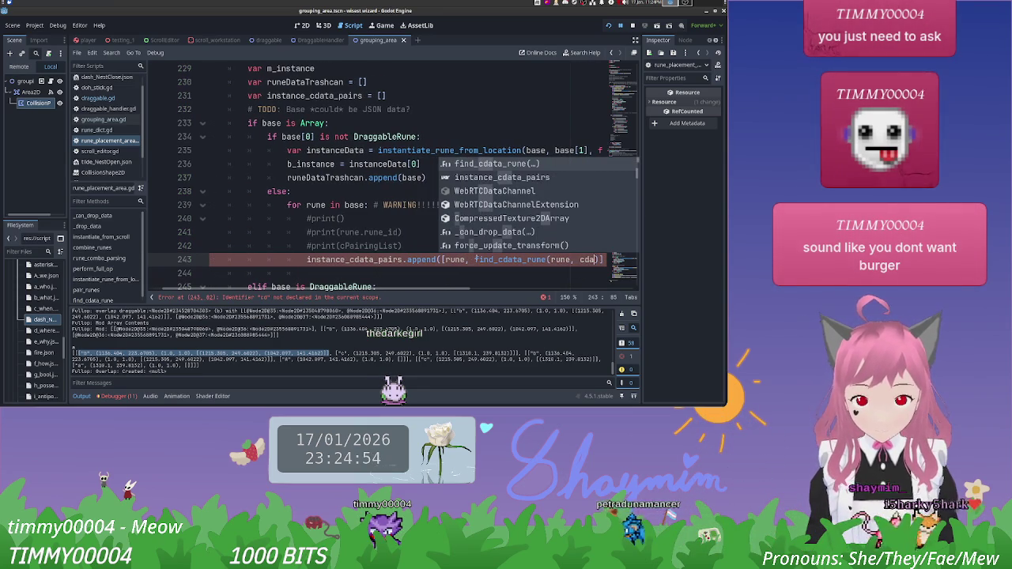
pyautogui.write('t')
pyautogui.press('BackSpace')
pyautogui.press('BackSpace')
pyautogui.press('BackSpace')
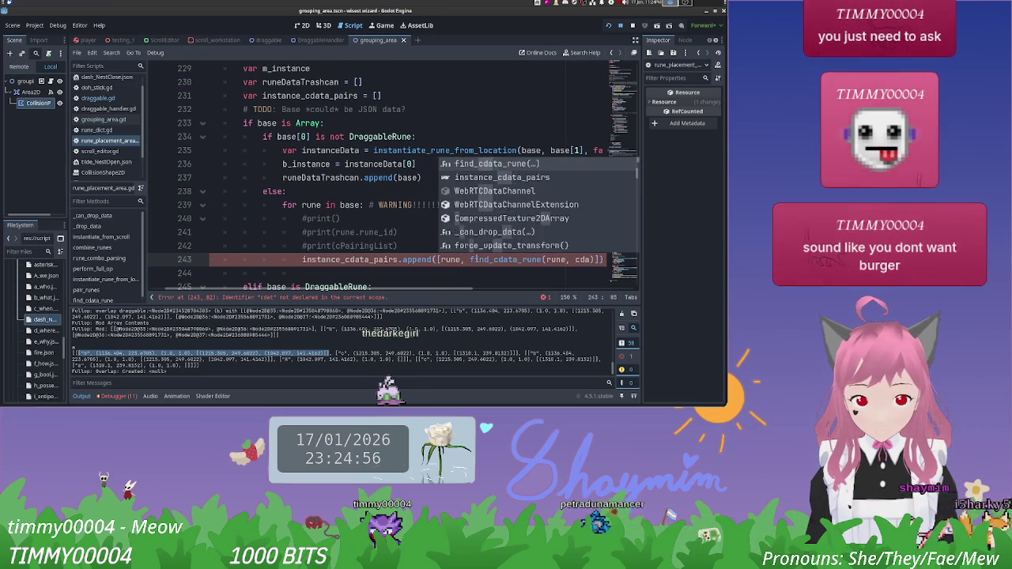
pyautogui.press('BackSpace')
pyautogui.write('run')
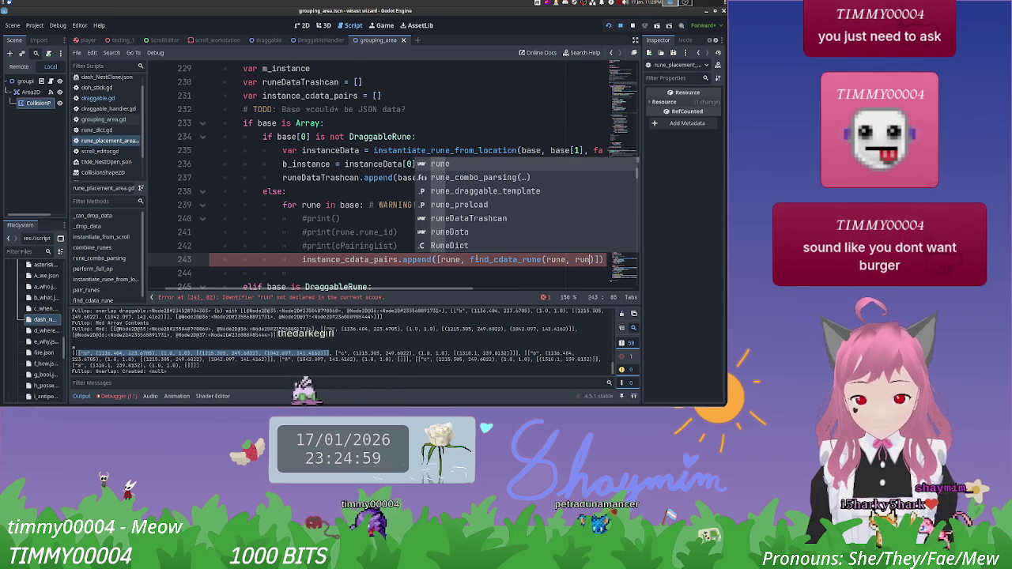
pyautogui.press('Escape')
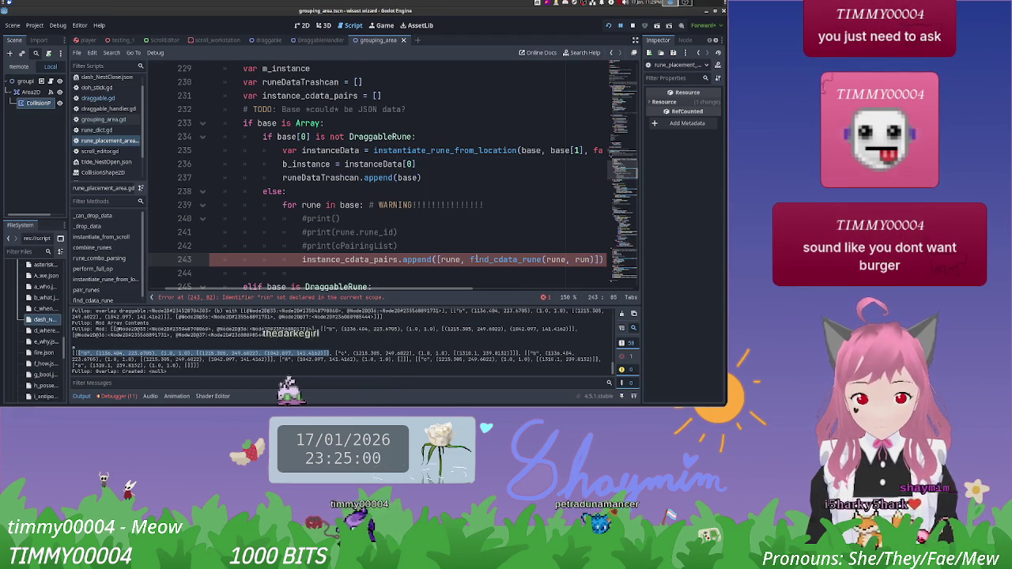
pyautogui.press('BackSpace')
pyautogui.press('BackSpace')
pyautogui.scroll(9, 475, 259)
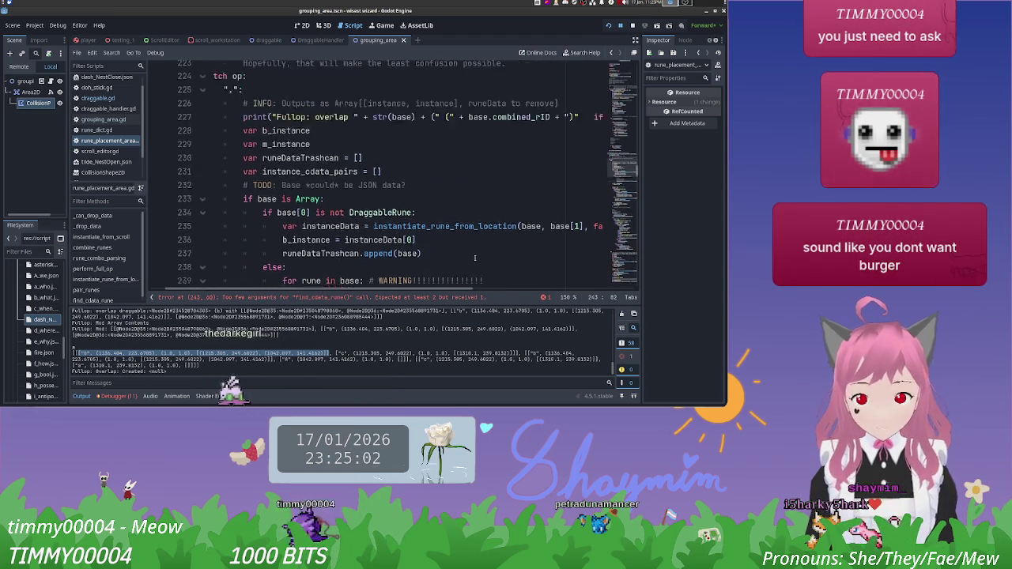
pyautogui.scroll(-2, 474, 258)
pyautogui.scroll(-7, 452, 258)
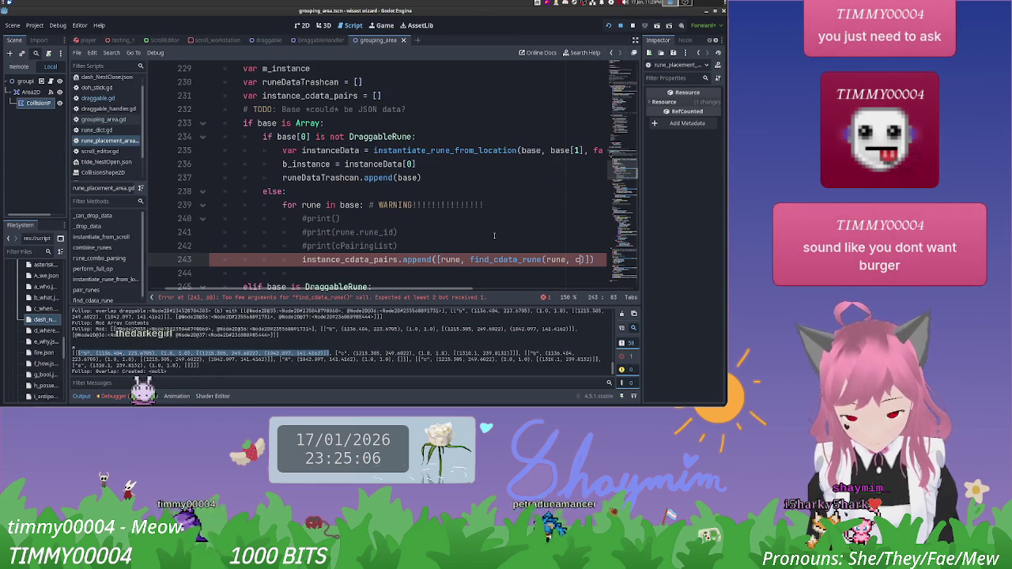
pyautogui.press('Return')
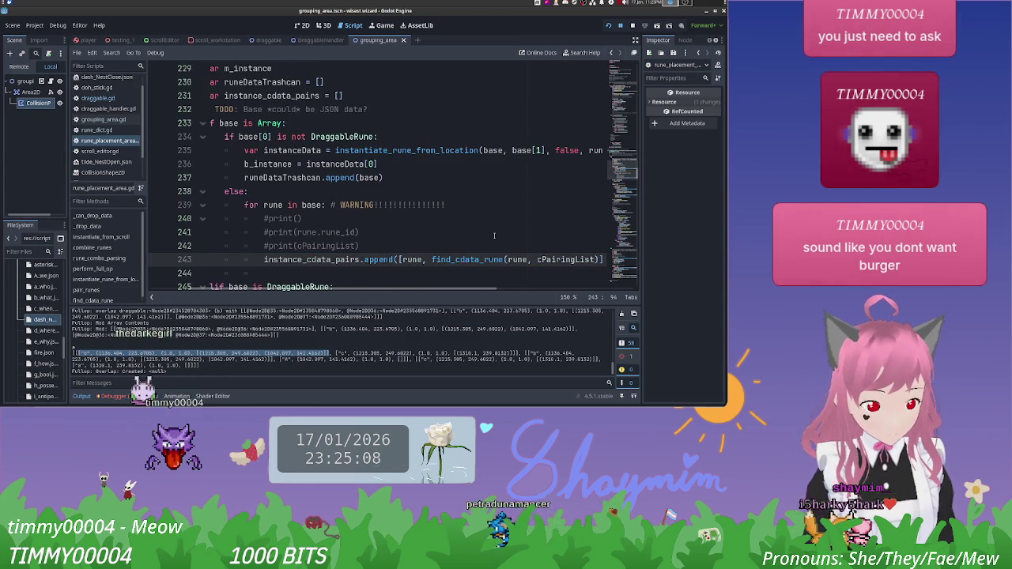
pyautogui.press('Down')
pyautogui.press('Tab')
pyautogui.press('Tab')
pyautogui.press('Tab')
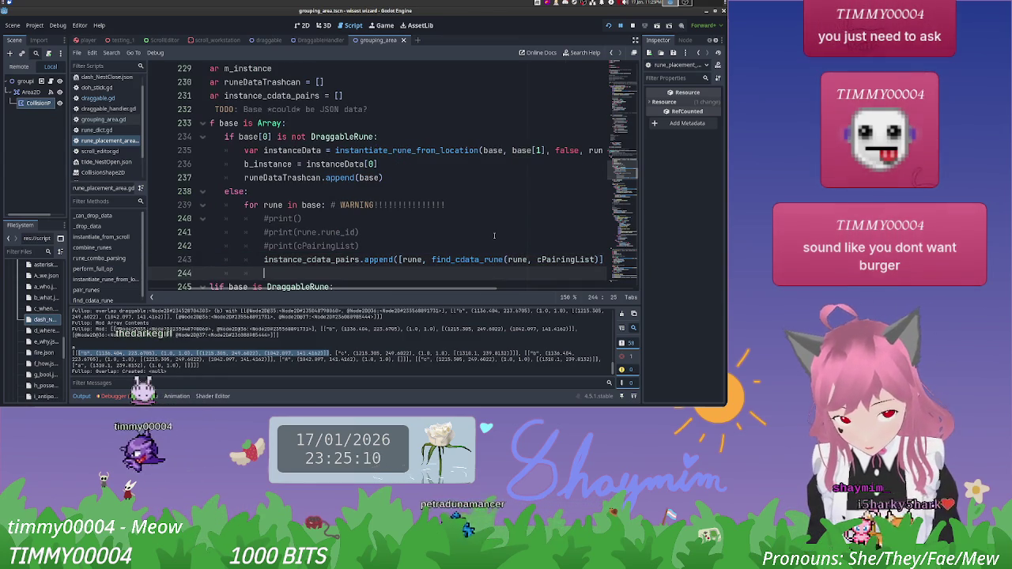
pyautogui.scroll(-3, 494, 235)
pyautogui.hscroll(-2, 434, 228)
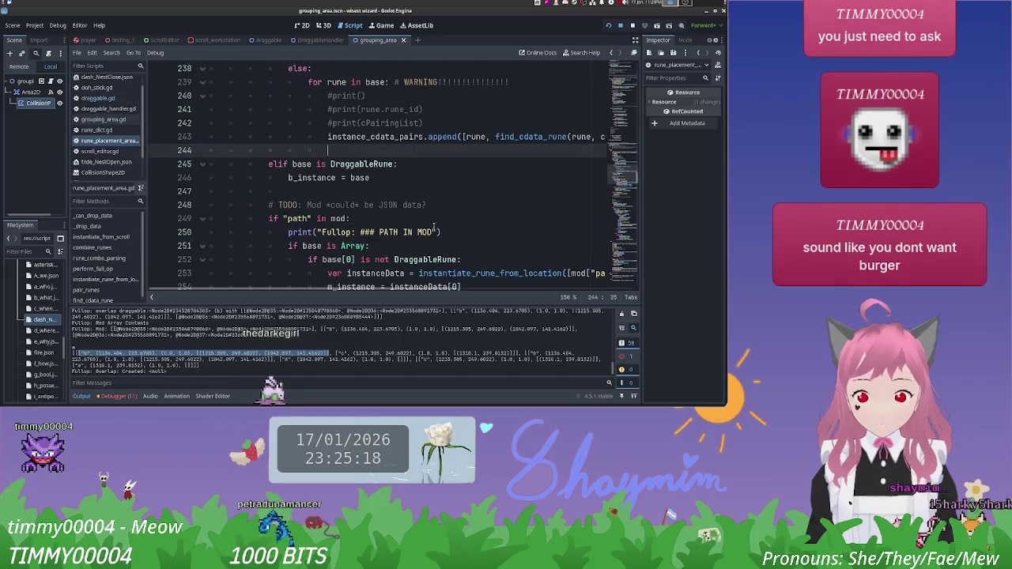
pyautogui.scroll(-1, 433, 228)
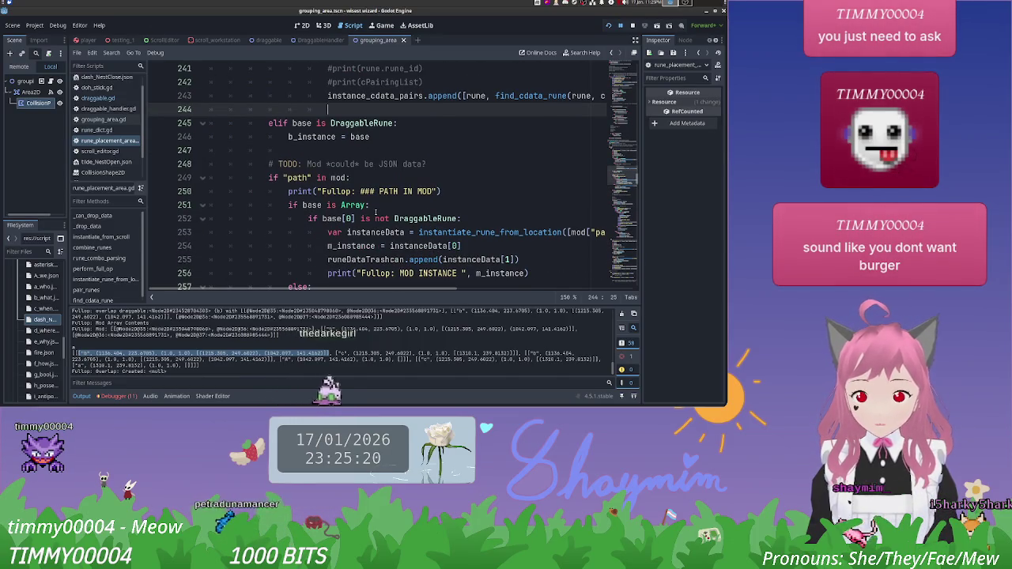
pyautogui.scroll(-1, 404, 210)
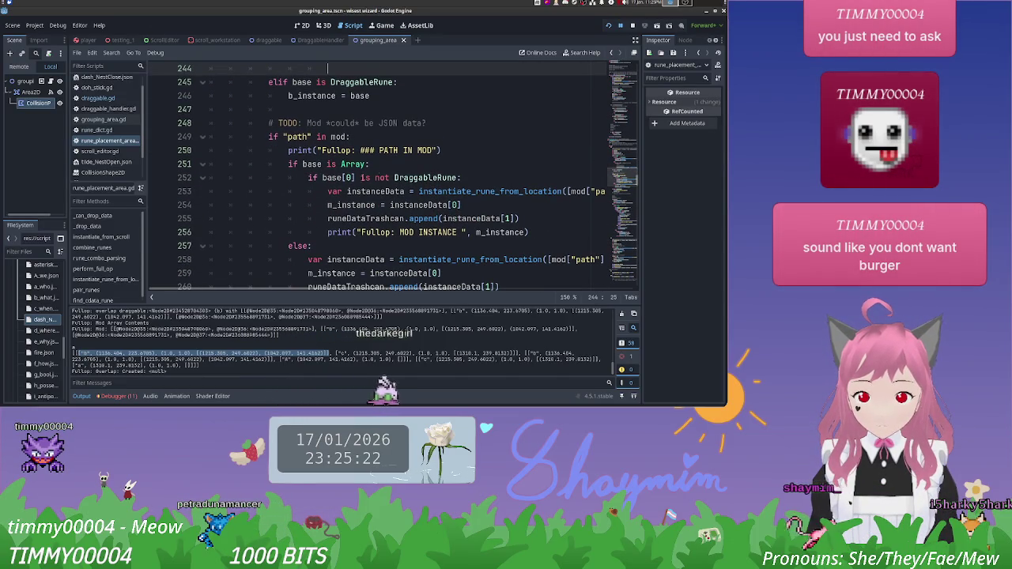
pyautogui.hscroll(5, 456, 281)
pyautogui.hscroll(-2, 456, 281)
pyautogui.hscroll(-4, 443, 259)
pyautogui.hscroll(-1, 397, 249)
pyautogui.scroll(3, 448, 197)
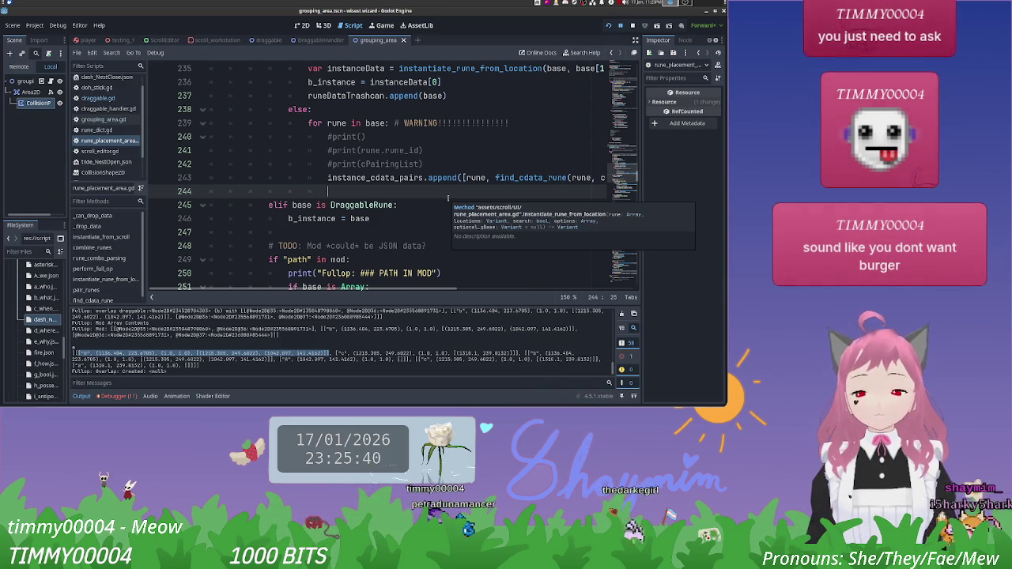
pyautogui.scroll(-3, 451, 190)
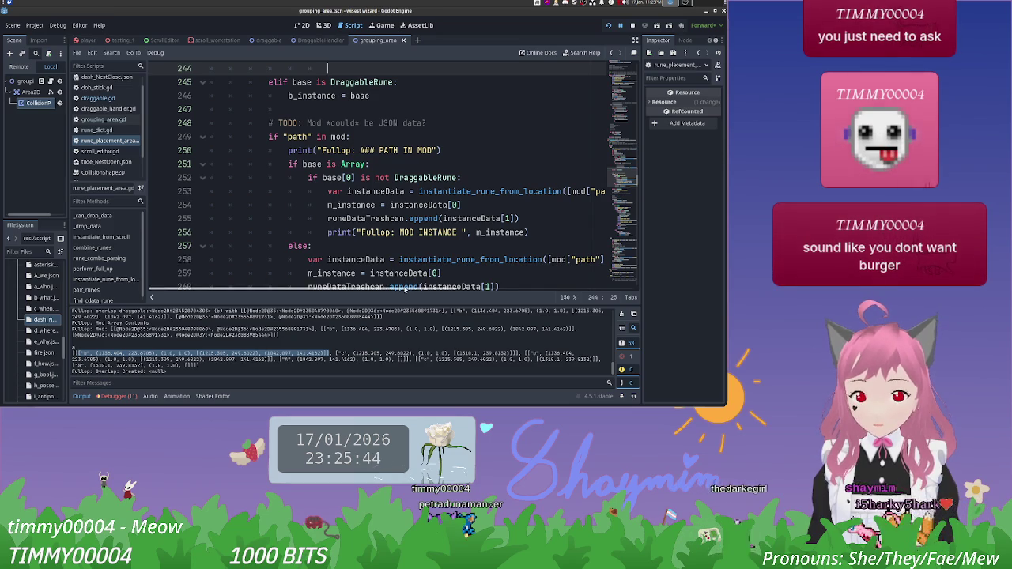
pyautogui.hscroll(3, 427, 288)
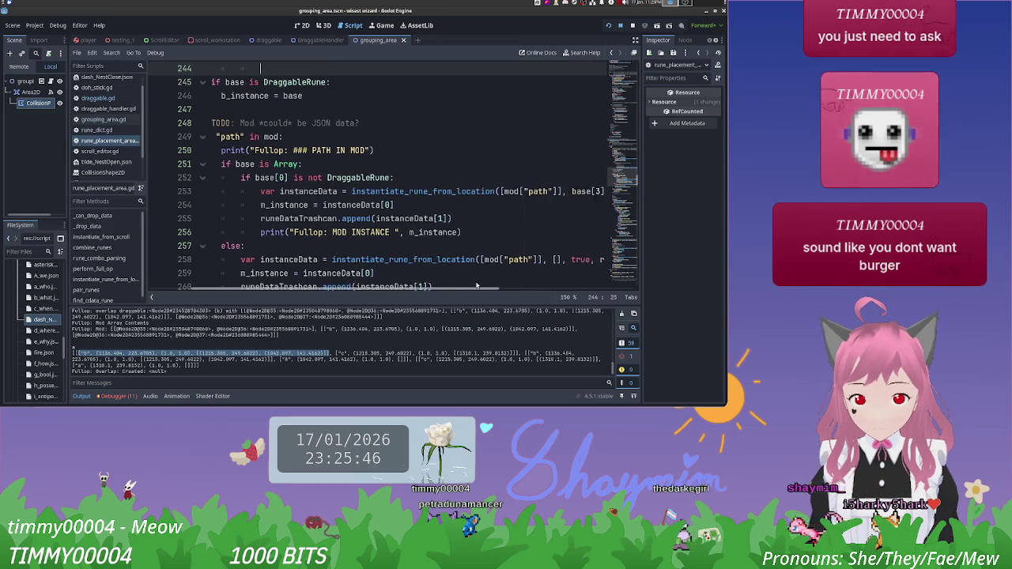
pyautogui.hscroll(-2, 440, 284)
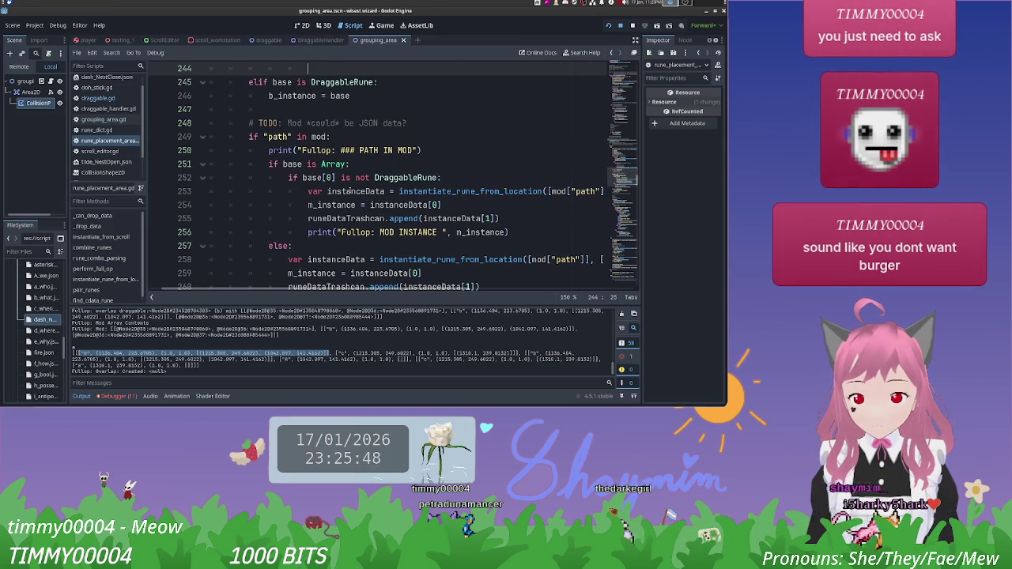
pyautogui.keyDown('ctrl'); pyautogui.click(463, 192); pyautogui.keyUp('ctrl')
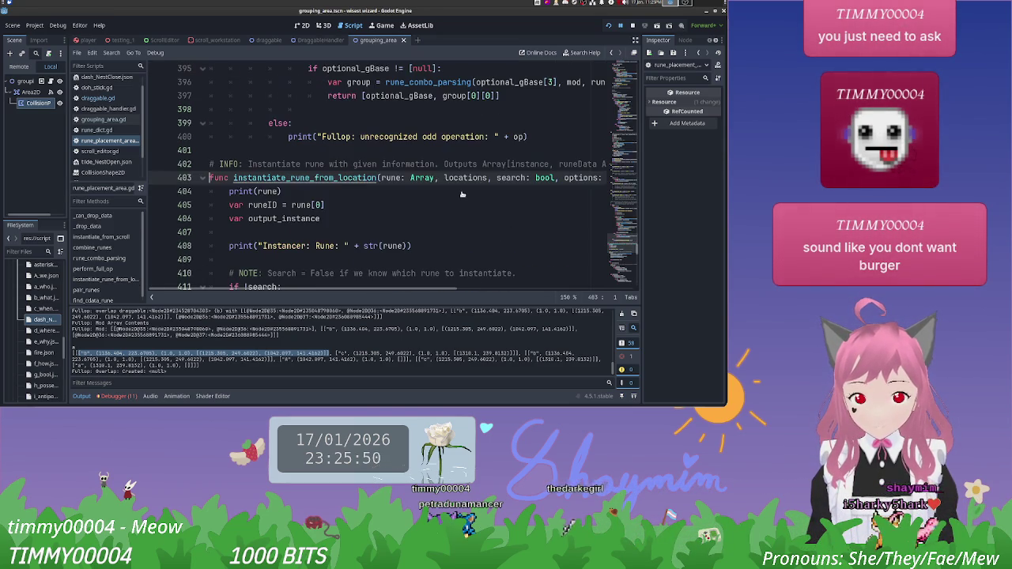
pyautogui.scroll(-4, 441, 190)
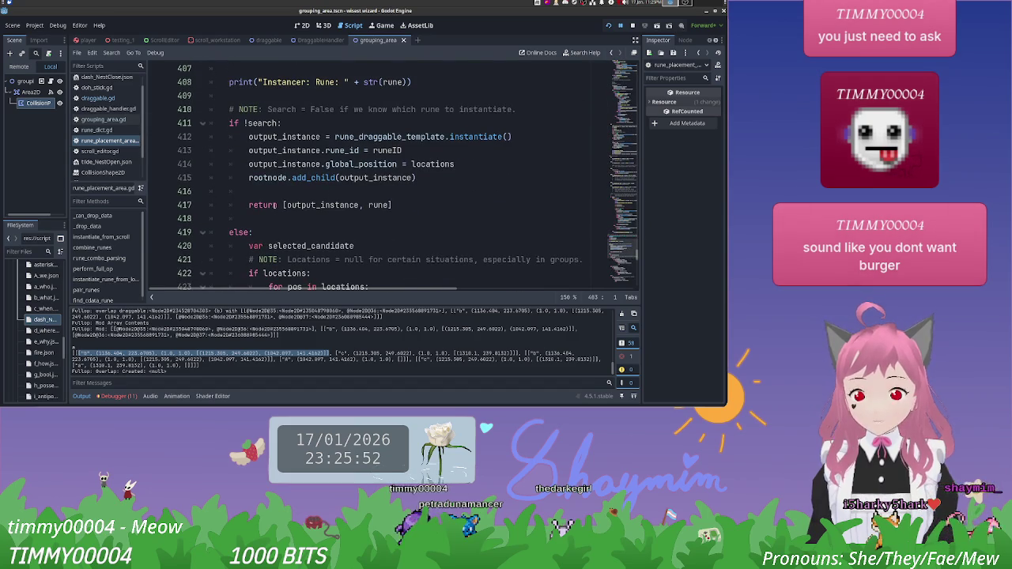
pyautogui.scroll(2, 279, 205)
pyautogui.scroll(-2, 274, 189)
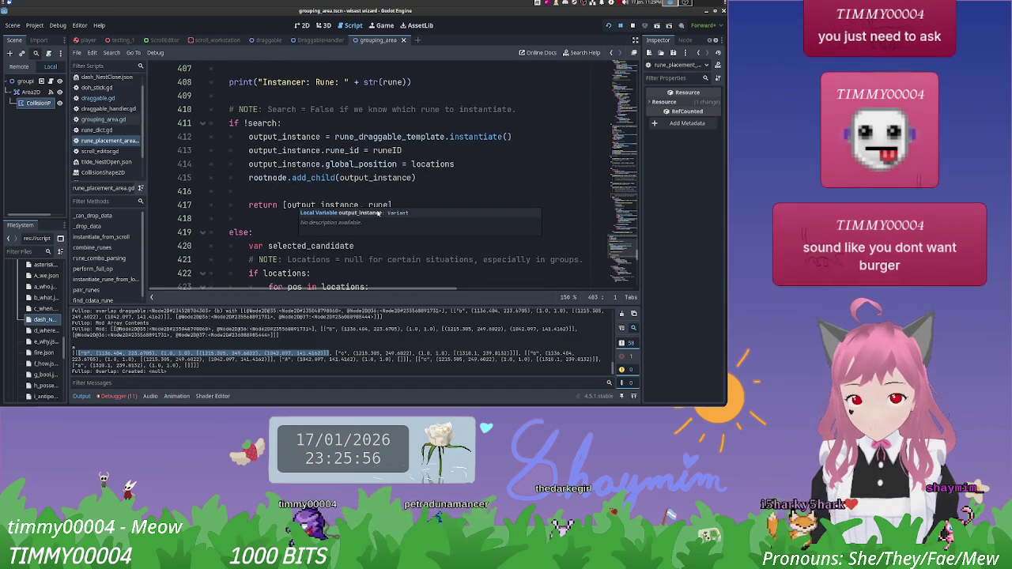
pyautogui.scroll(3, 459, 177)
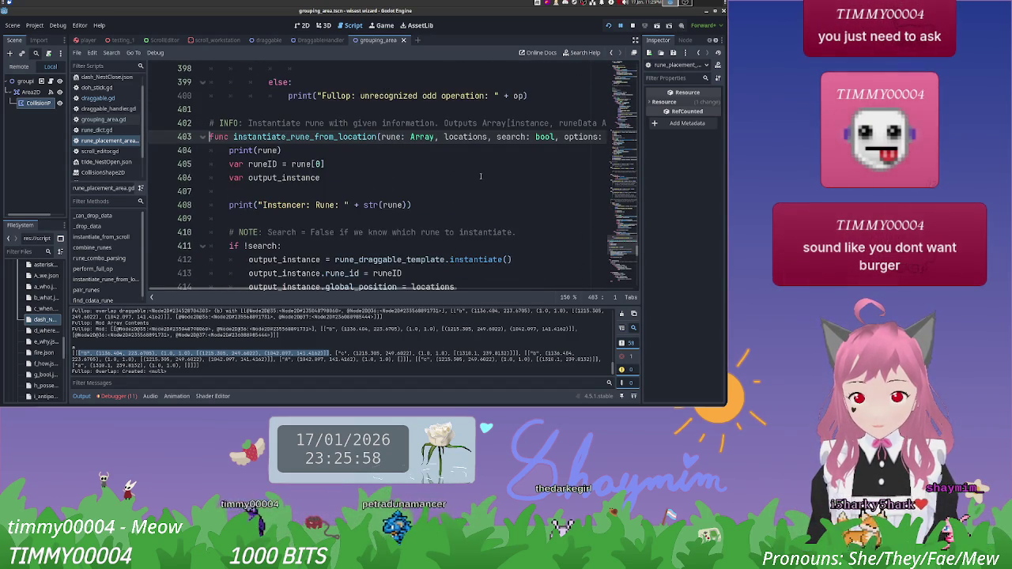
pyautogui.scroll(-3, 480, 176)
pyautogui.scroll(2, 491, 176)
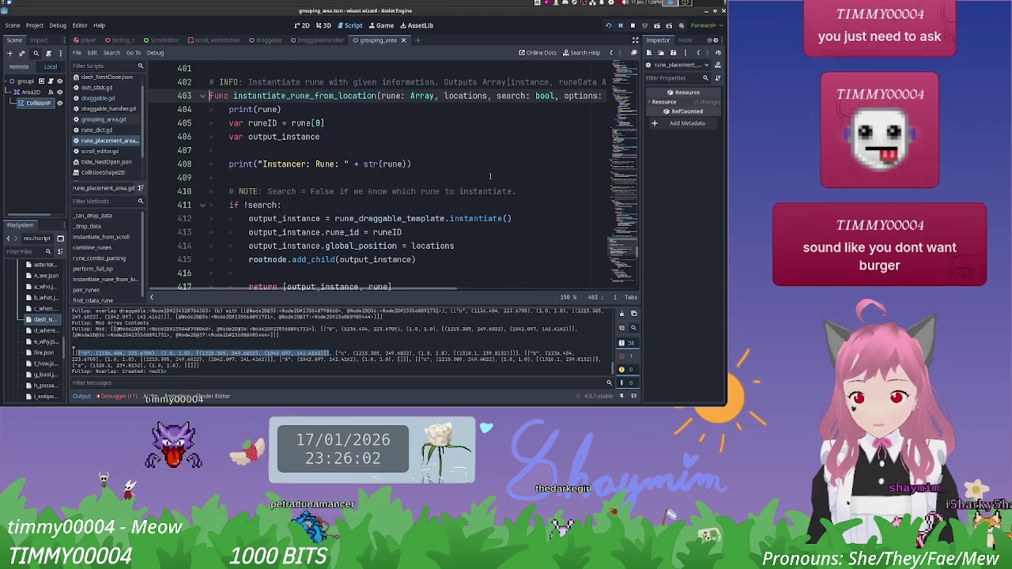
pyautogui.scroll(-1, 490, 176)
pyautogui.scroll(-3, 491, 177)
pyautogui.scroll(1, 490, 175)
pyautogui.scroll(15, 490, 177)
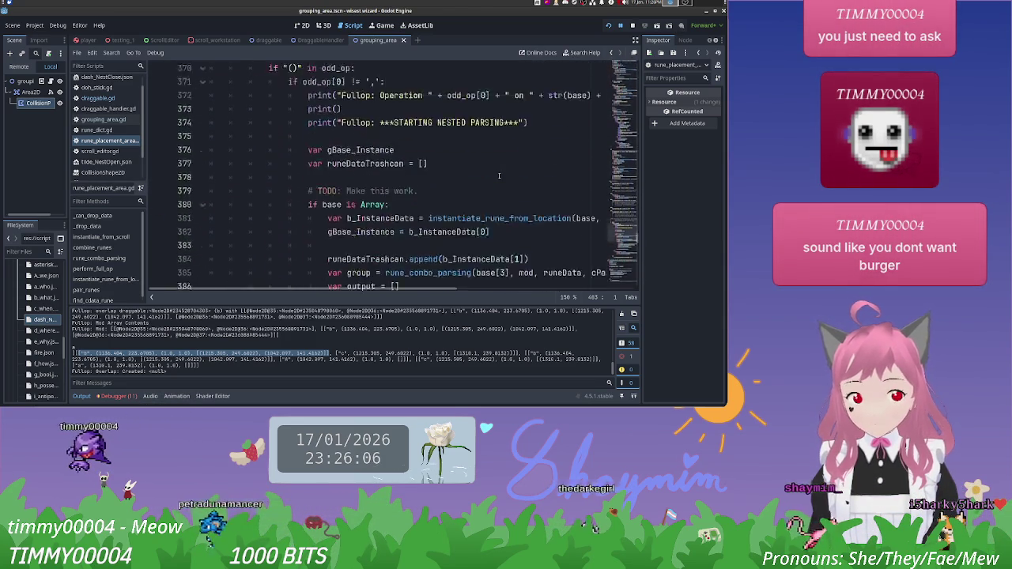
pyautogui.scroll(-1, 499, 175)
pyautogui.scroll(4, 499, 176)
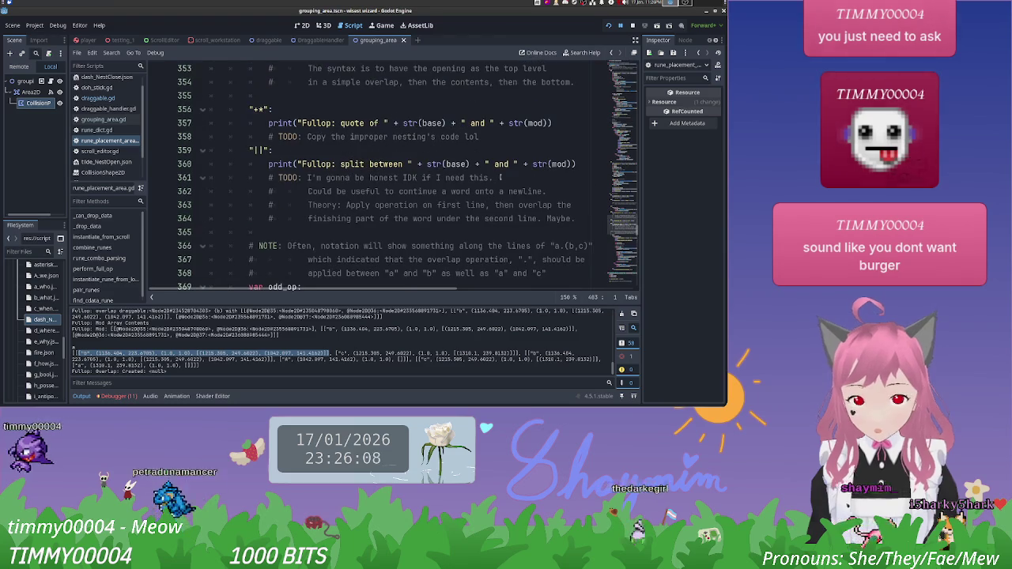
pyautogui.scroll(4, 500, 177)
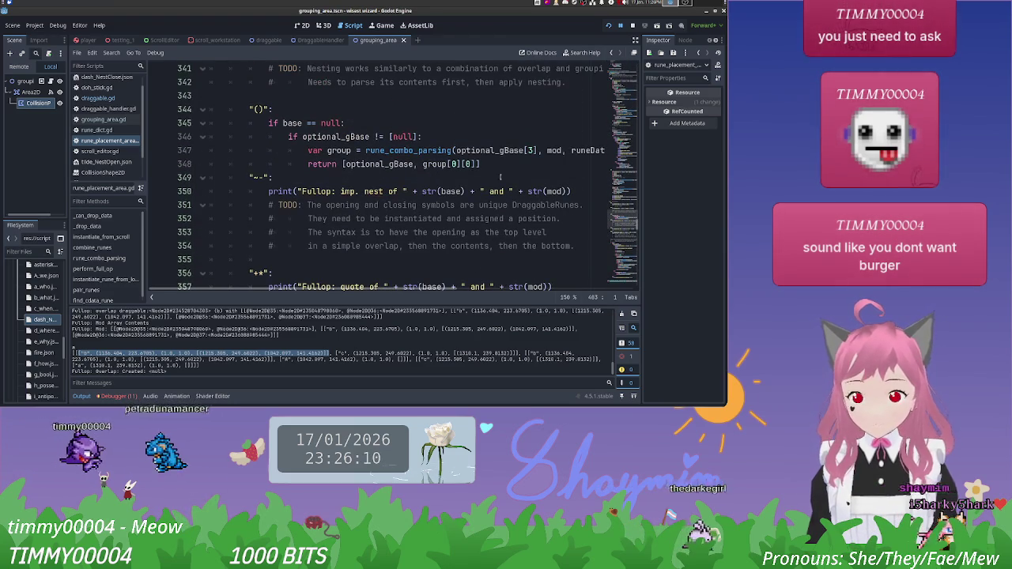
pyautogui.scroll(4, 451, 194)
pyautogui.scroll(-4, 464, 223)
pyautogui.scroll(-3, 464, 224)
pyautogui.scroll(8, 464, 222)
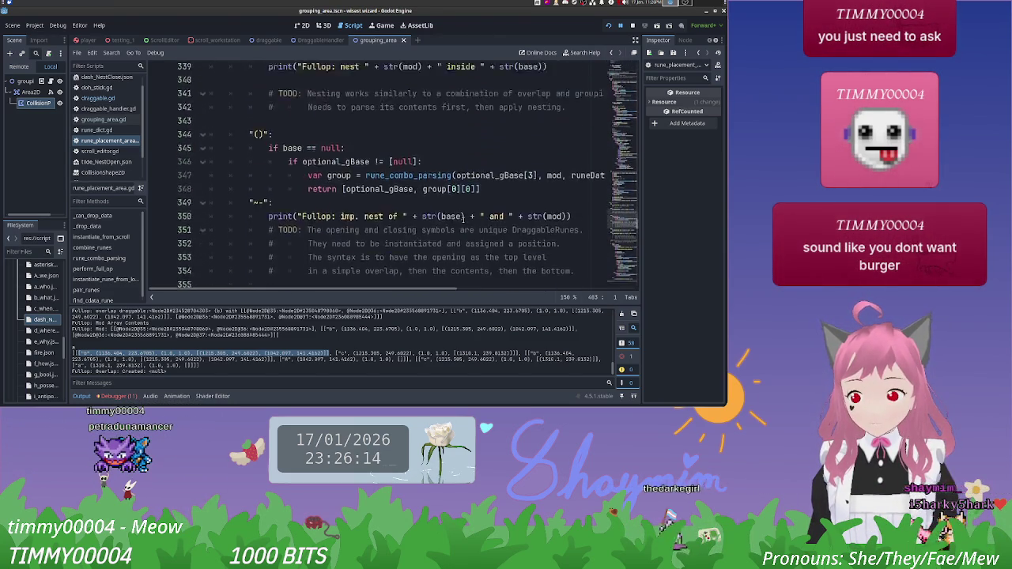
pyautogui.scroll(11, 466, 219)
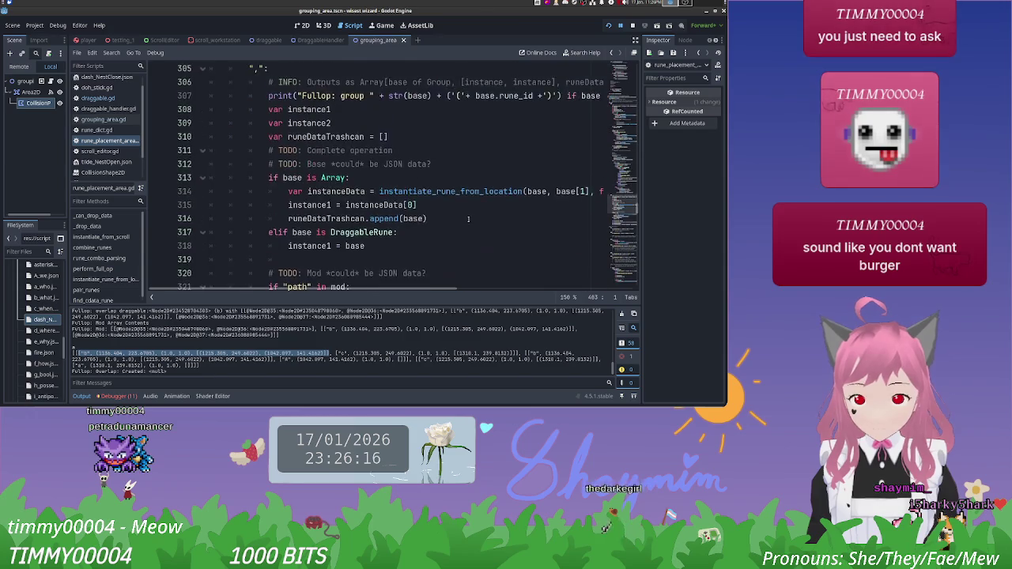
pyautogui.scroll(3, 473, 221)
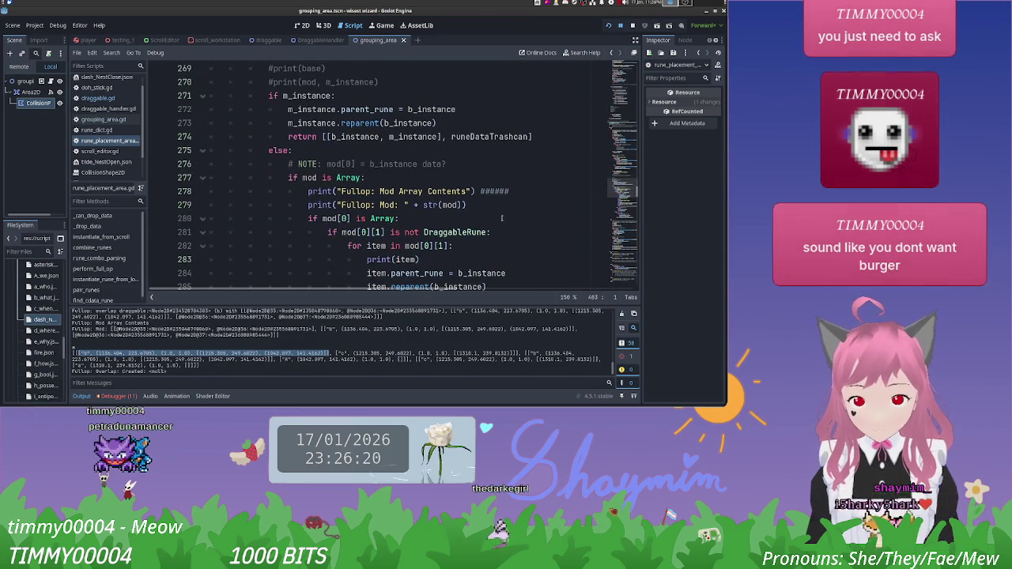
pyautogui.scroll(3, 502, 218)
pyautogui.scroll(-1, 501, 218)
pyautogui.scroll(1, 502, 218)
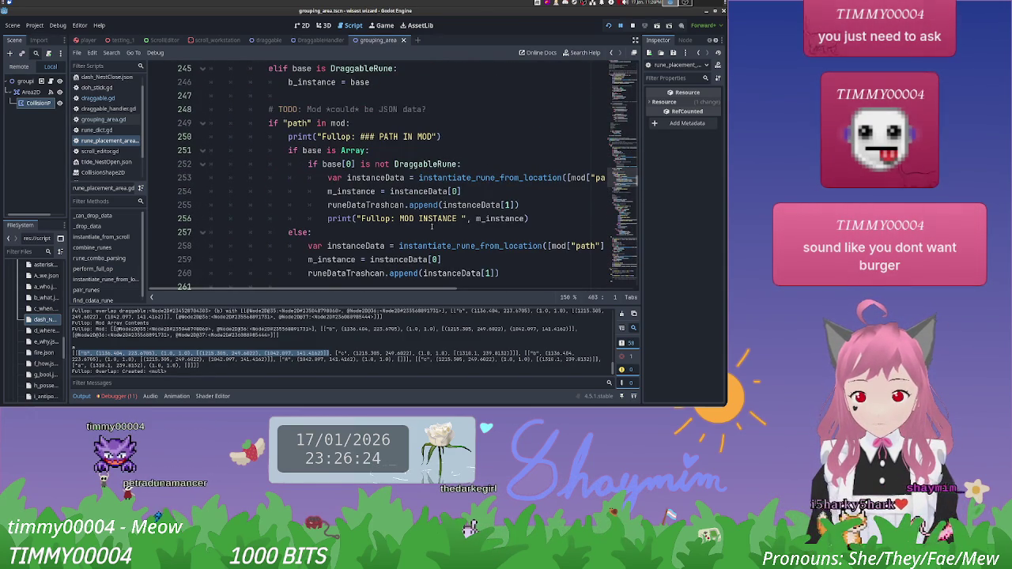
pyautogui.moveTo(406, 290)
pyautogui.mouseDown()
pyautogui.moveTo(376, 290)
pyautogui.moveTo(454, 285)
pyautogui.moveTo(474, 272)
pyautogui.moveTo(446, 262)
pyautogui.moveTo(427, 290)
pyautogui.moveTo(408, 289)
pyautogui.mouseUp()
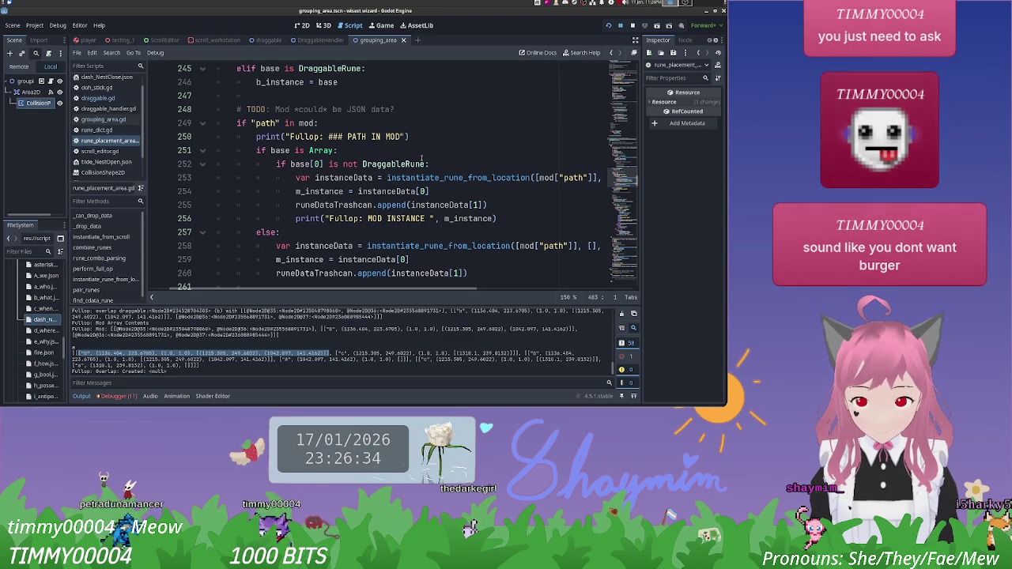
pyautogui.scroll(1, 427, 166)
pyautogui.scroll(-1, 428, 166)
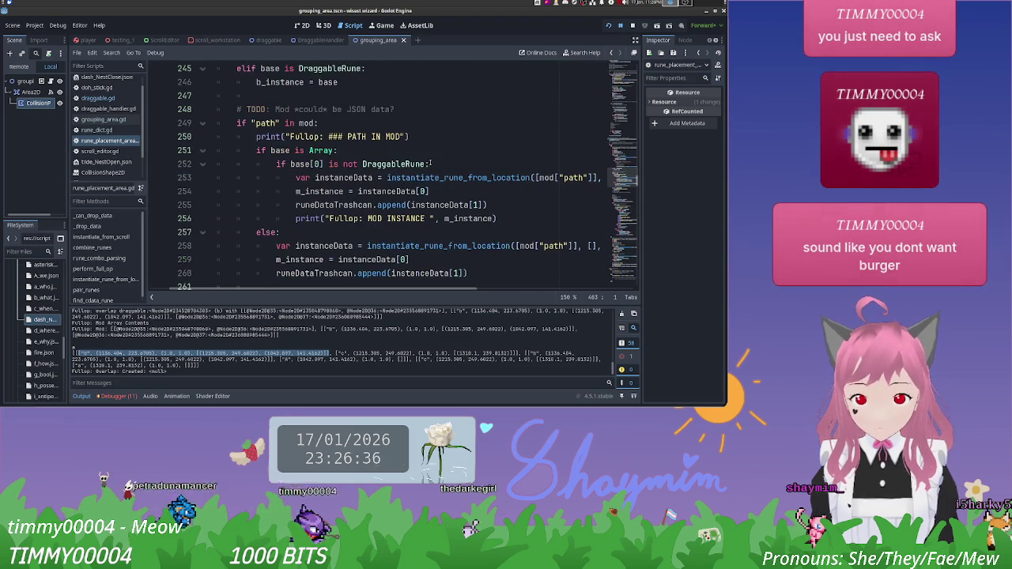
pyautogui.moveTo(428, 164); pyautogui.dragTo(290, 164)
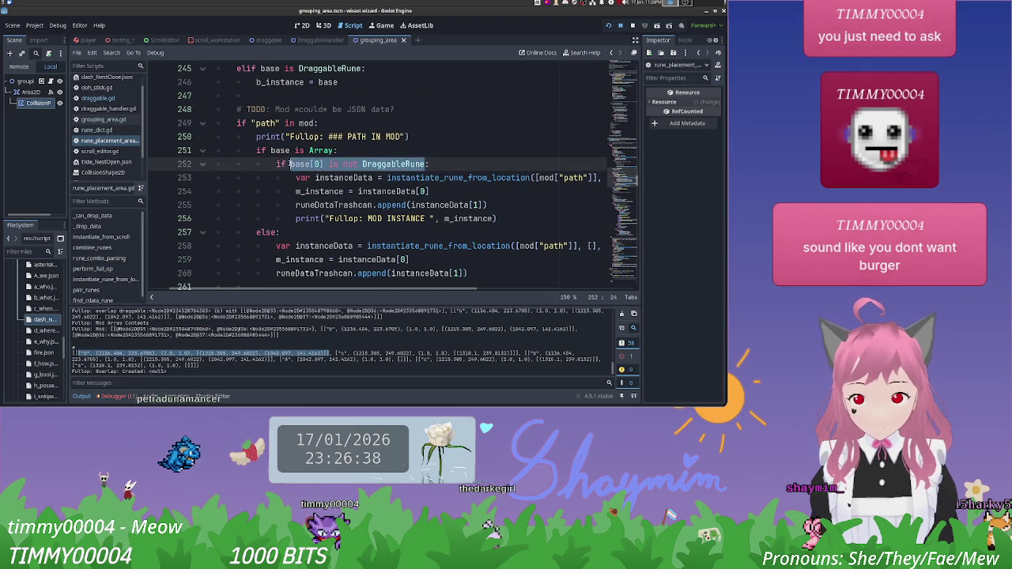
# Step: Change the path-in-mod condition to instance_cdata_pairs == []
pyautogui.scroll(3, 294, 164)
pyautogui.scroll(-1, 369, 165)
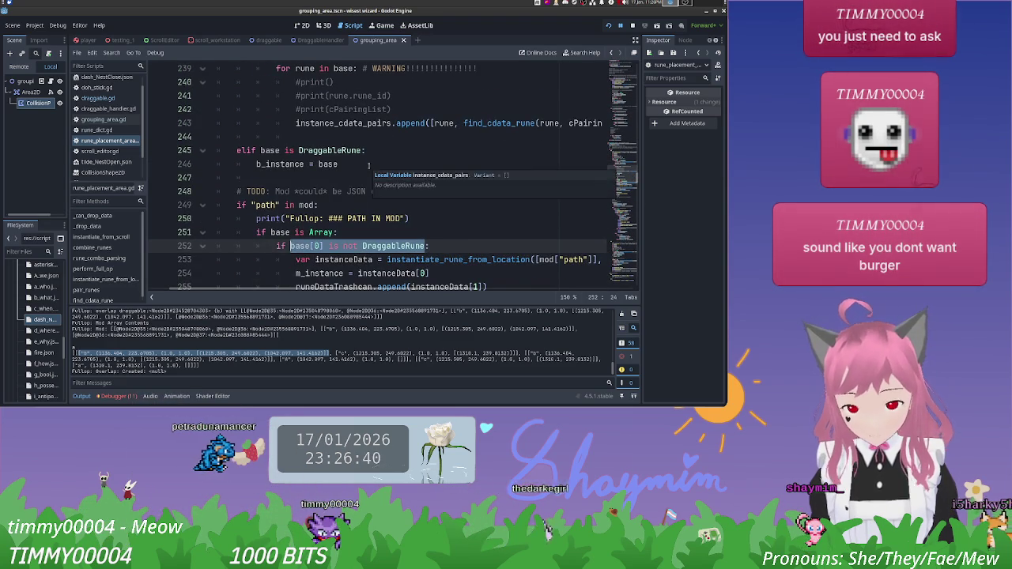
pyautogui.write('inst')
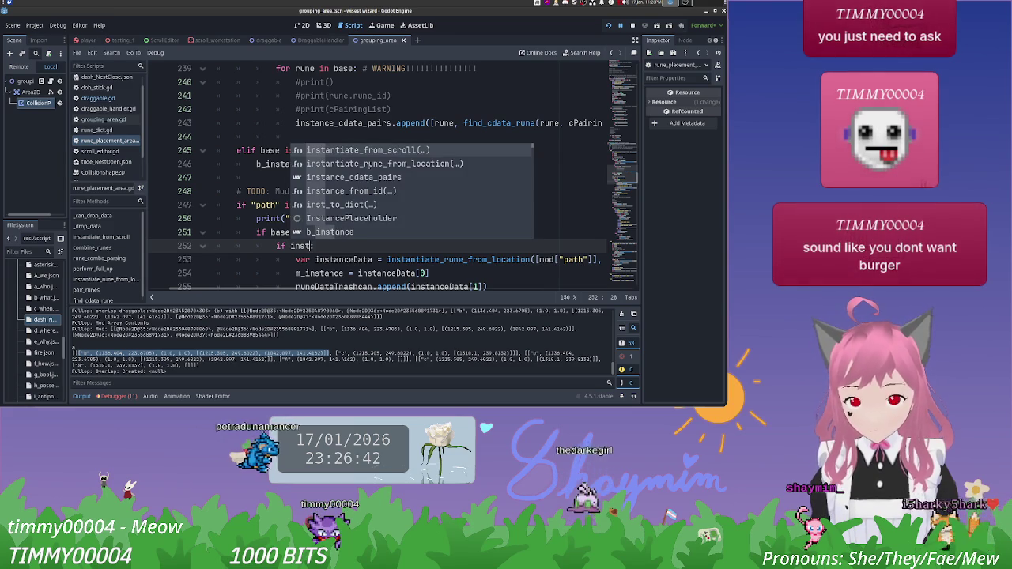
pyautogui.press('Down')
pyautogui.press('Return')
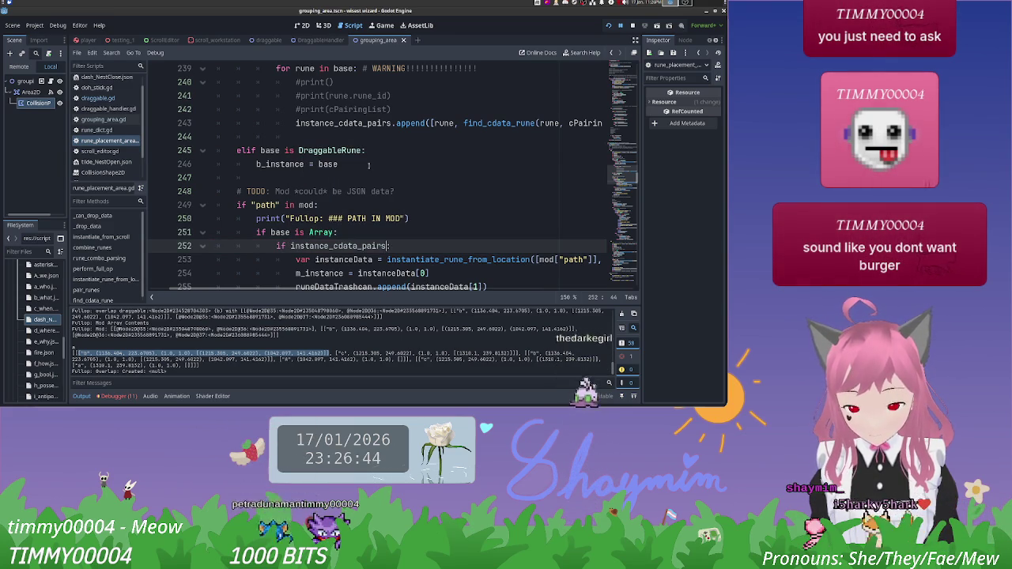
pyautogui.write('[]:')
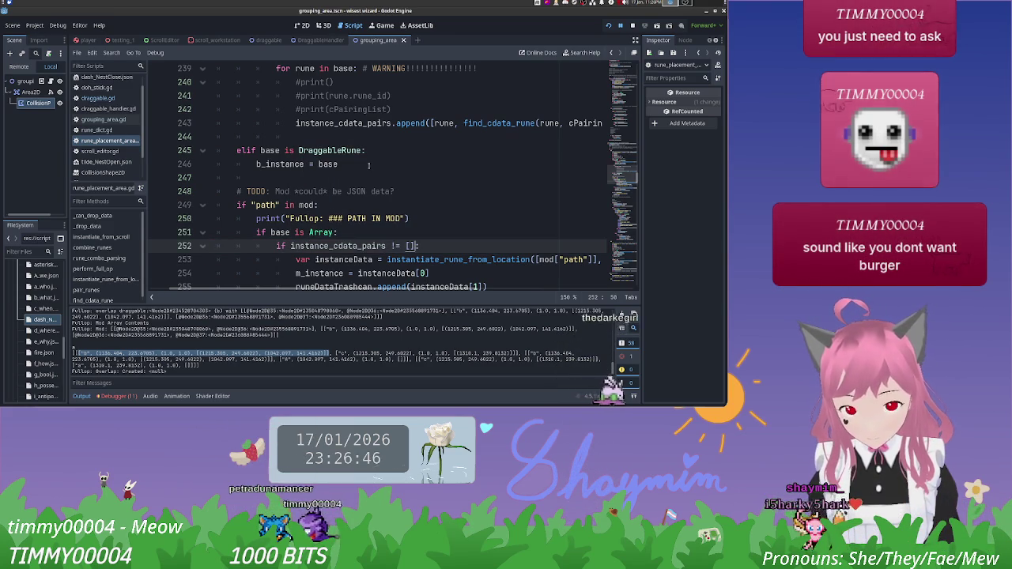
pyautogui.click(437, 224)
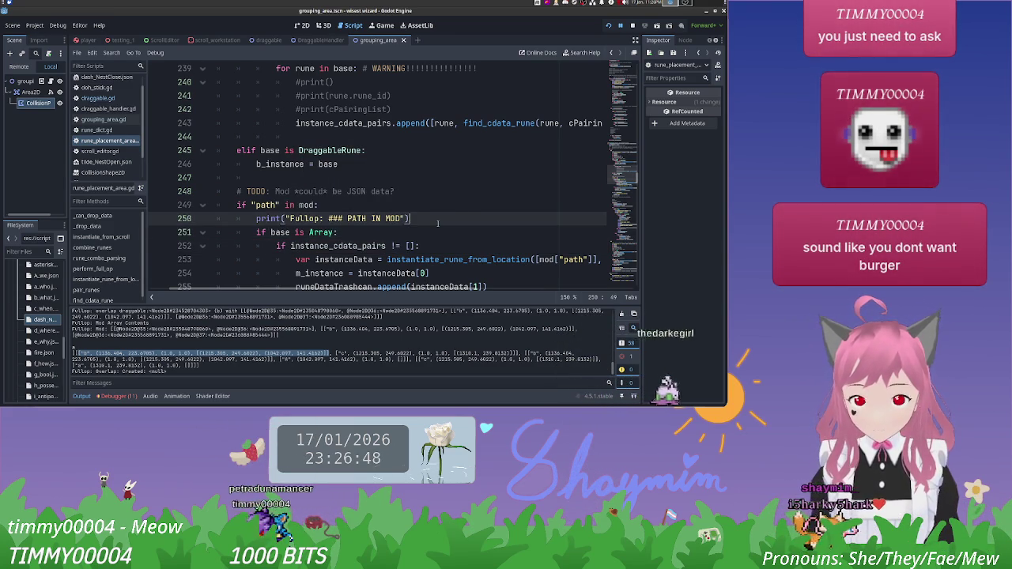
pyautogui.scroll(-2, 438, 224)
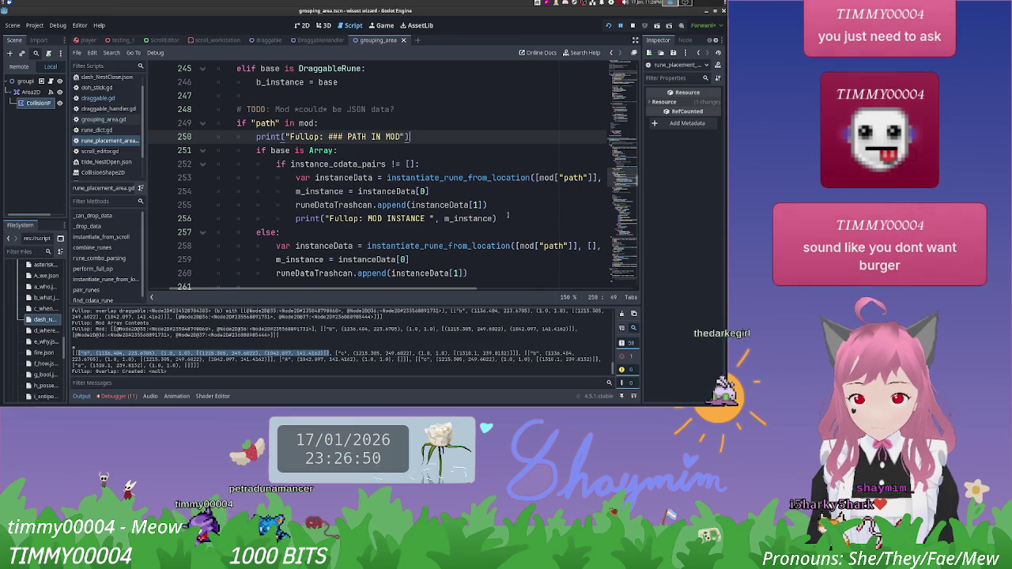
pyautogui.click(397, 164)
pyautogui.press('BackSpace')
pyautogui.write('=')
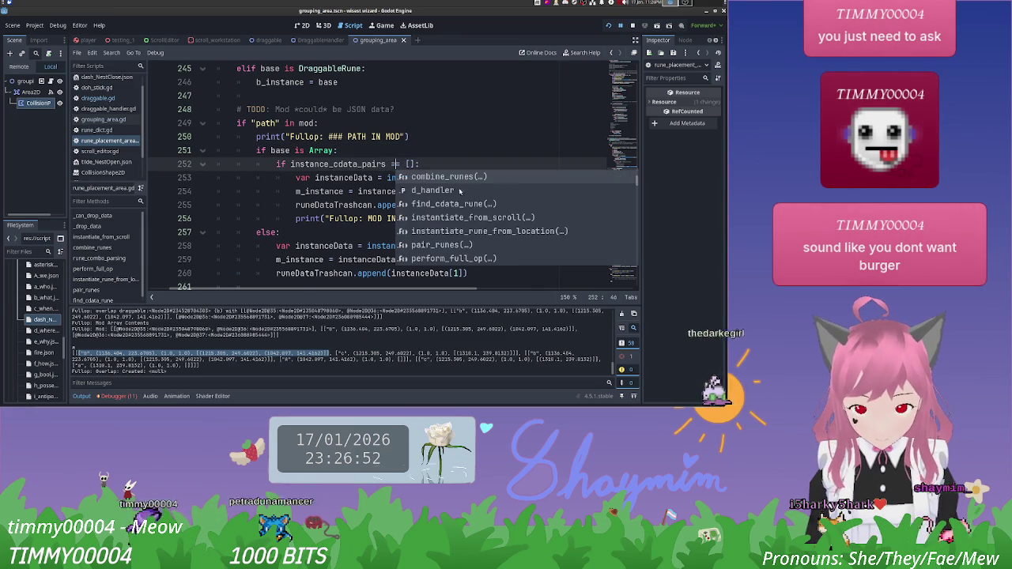
pyautogui.press('Escape')
# Step: Add an empty else: block after the MOD INSTANCE print line
pyautogui.click(534, 215)
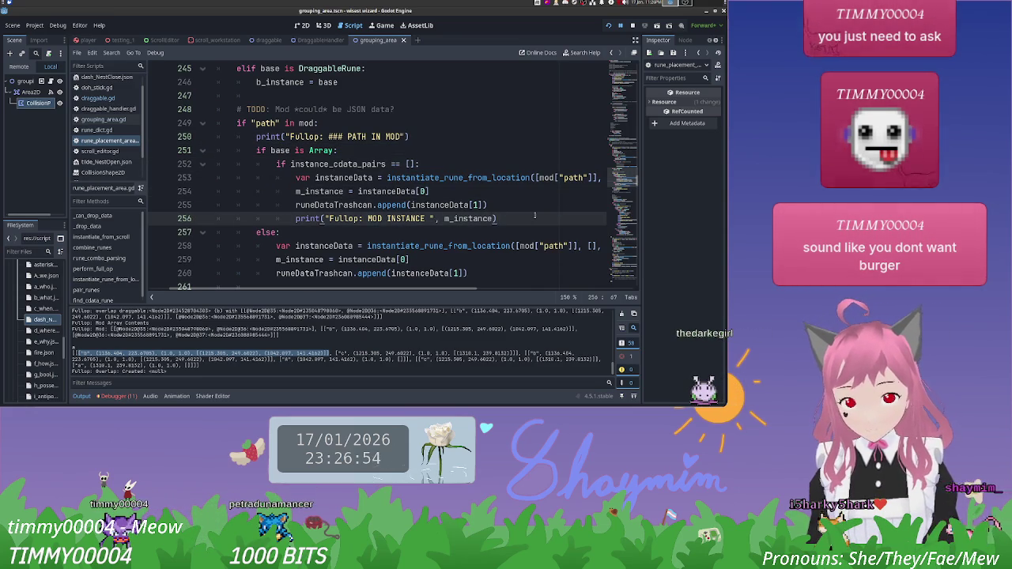
pyautogui.scroll(-1, 534, 215)
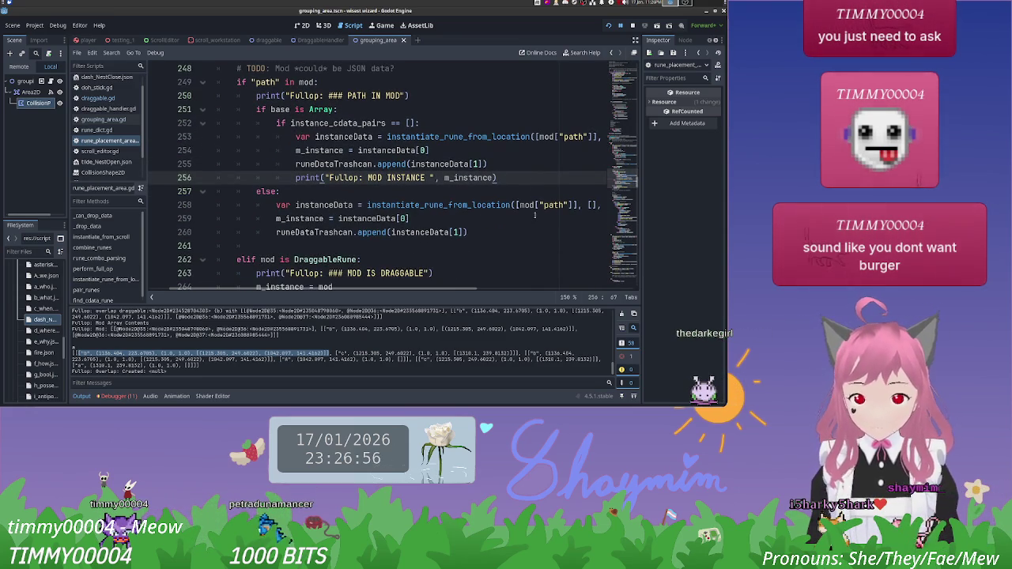
pyautogui.press('Return')
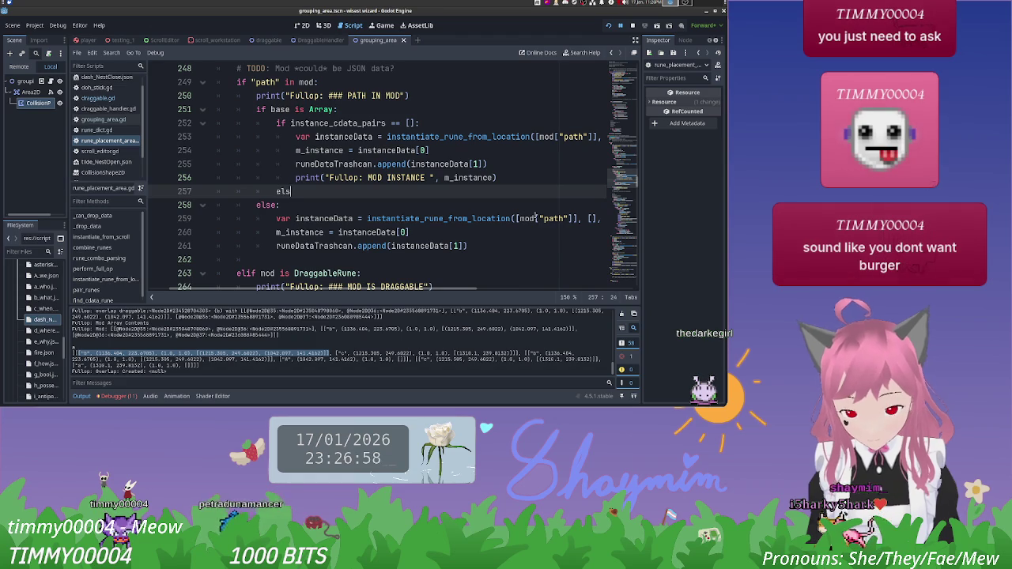
pyautogui.press('Return')
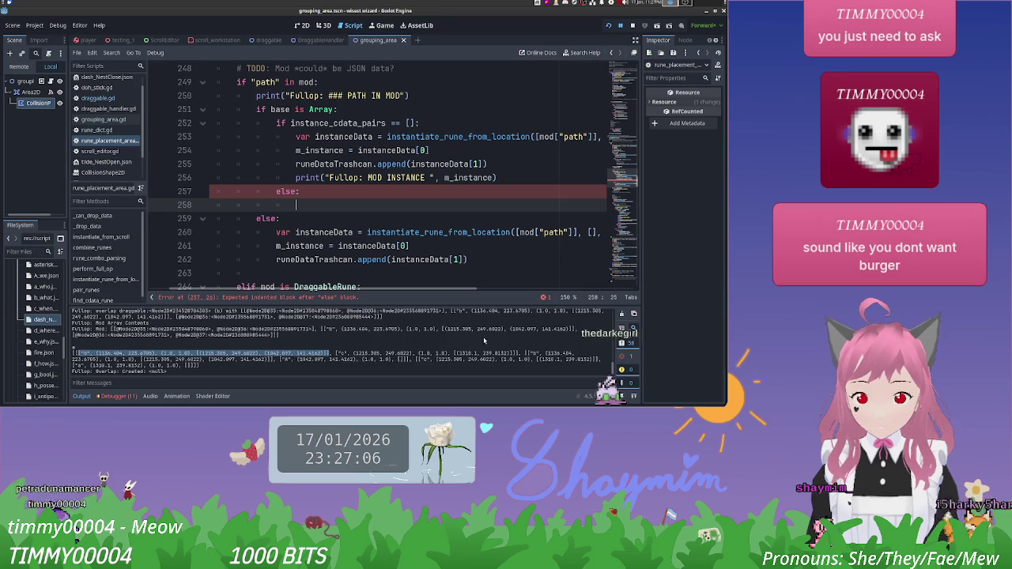
pyautogui.scroll(5, 485, 341)
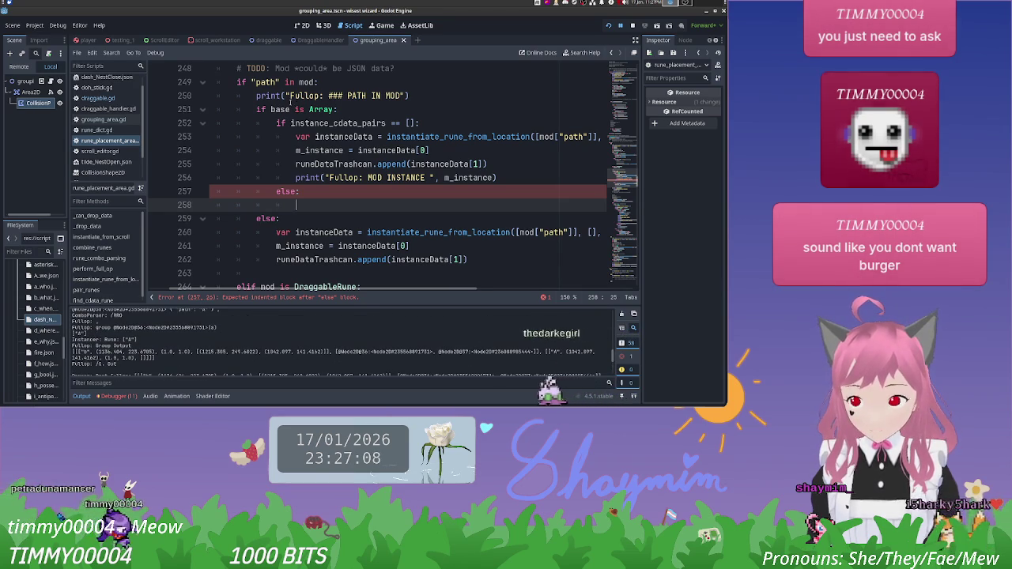
pyautogui.doubleClick(266, 82)
pyautogui.scroll(1, 225, 338)
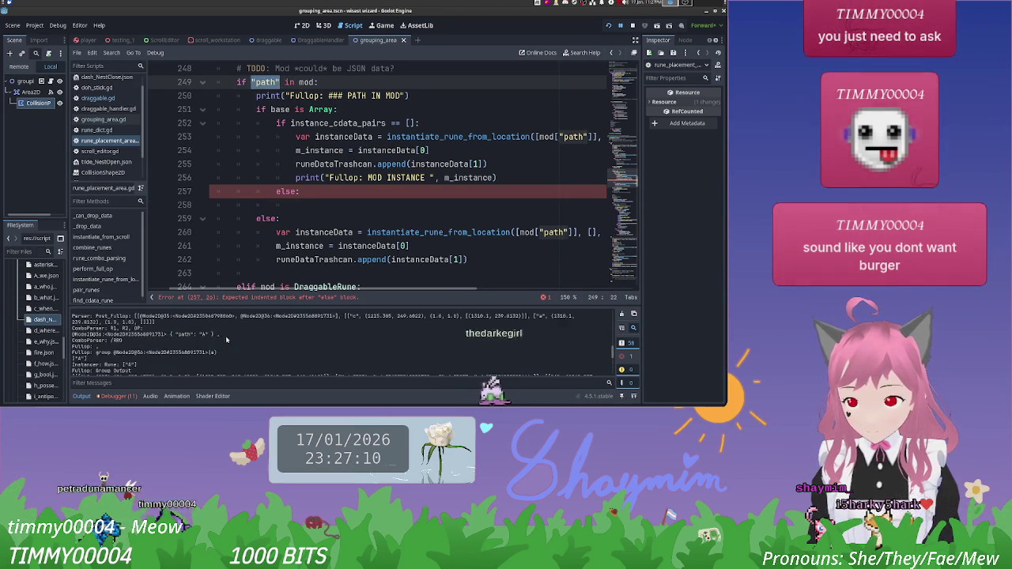
pyautogui.scroll(3, 225, 339)
pyautogui.doubleClick(93, 342)
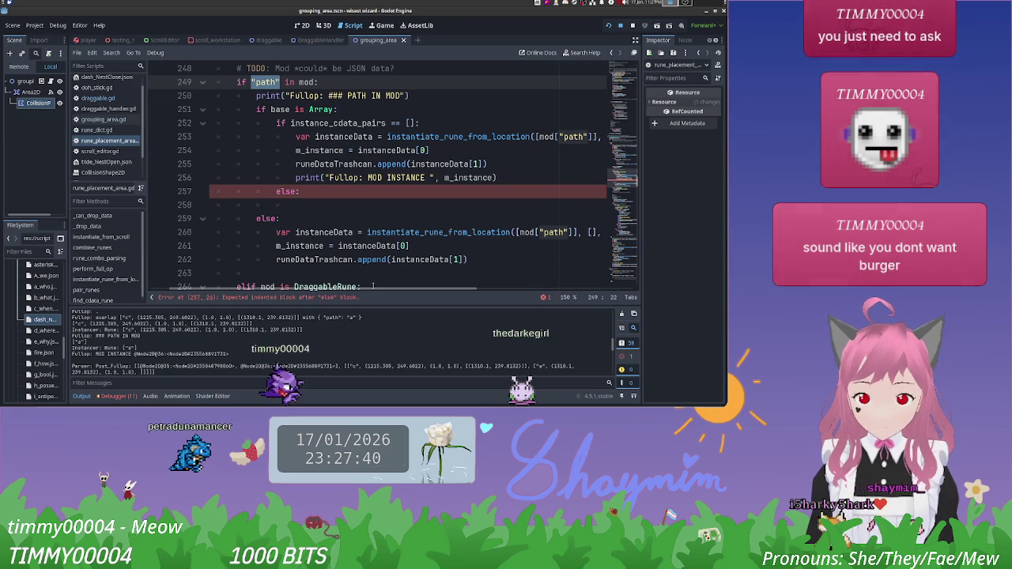
pyautogui.moveTo(372, 286)
pyautogui.mouseDown()
pyautogui.moveTo(470, 278)
pyautogui.moveTo(386, 261)
pyautogui.mouseUp()
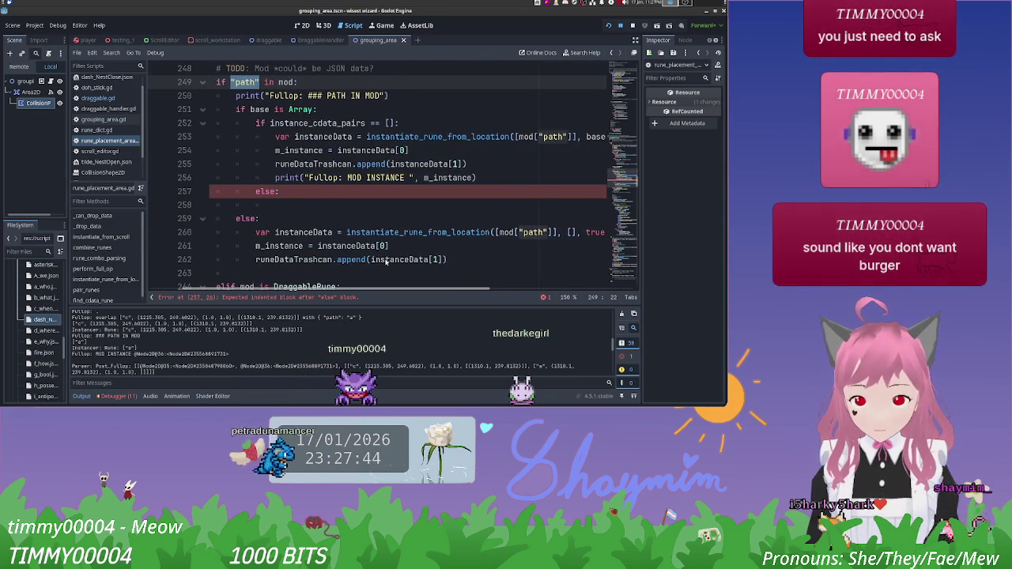
pyautogui.hscroll(-1, 383, 260)
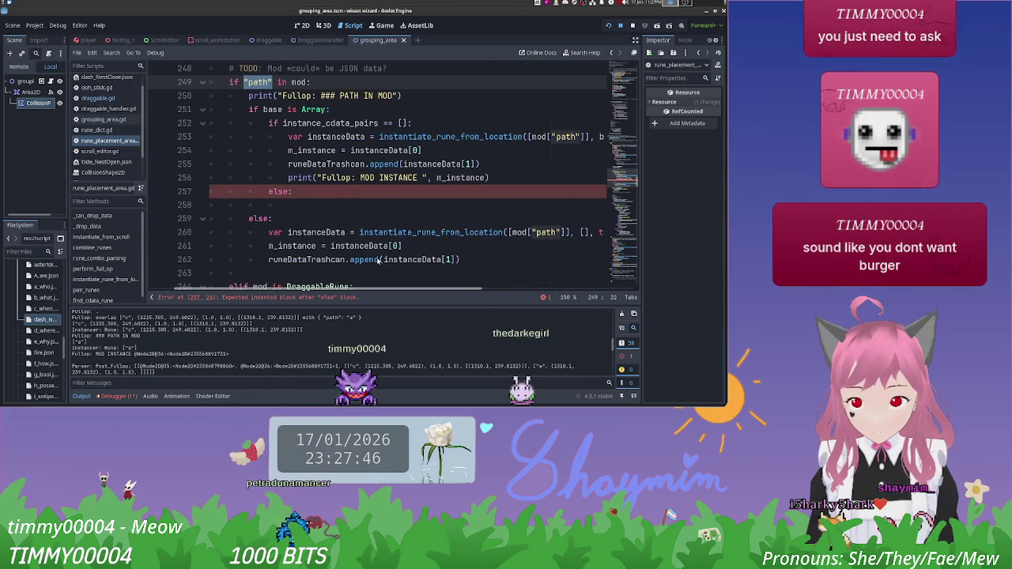
pyautogui.click(334, 204)
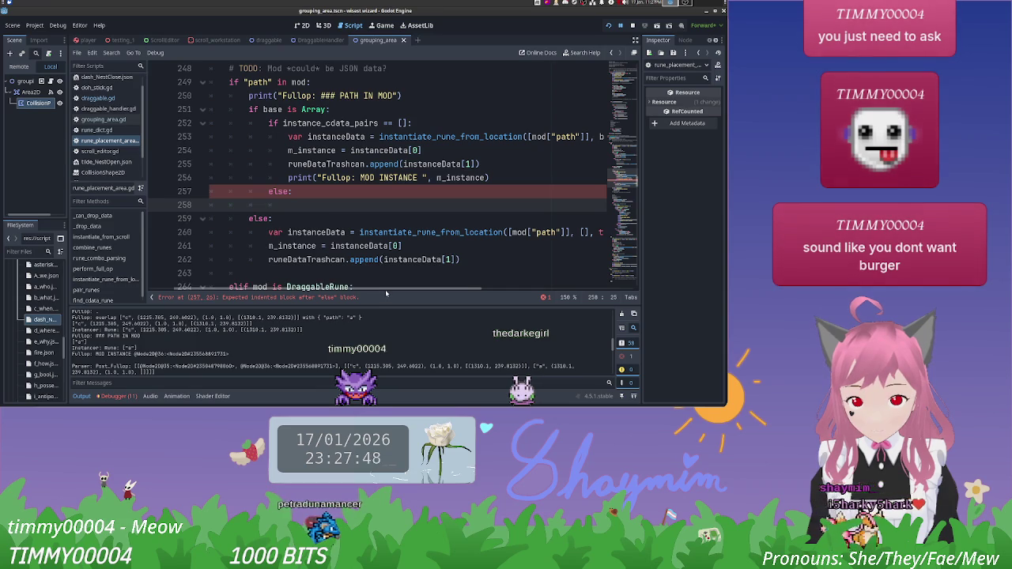
pyautogui.moveTo(394, 289)
pyautogui.mouseDown()
pyautogui.moveTo(505, 277)
pyautogui.moveTo(399, 266)
pyautogui.mouseUp()
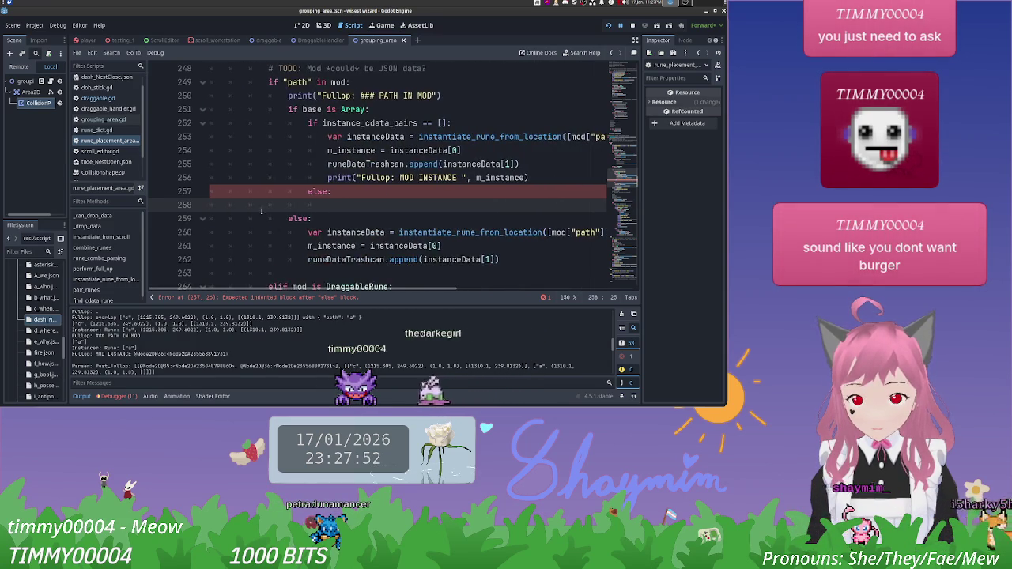
pyautogui.scroll(-10, 232, 192)
pyautogui.scroll(-20, 231, 192)
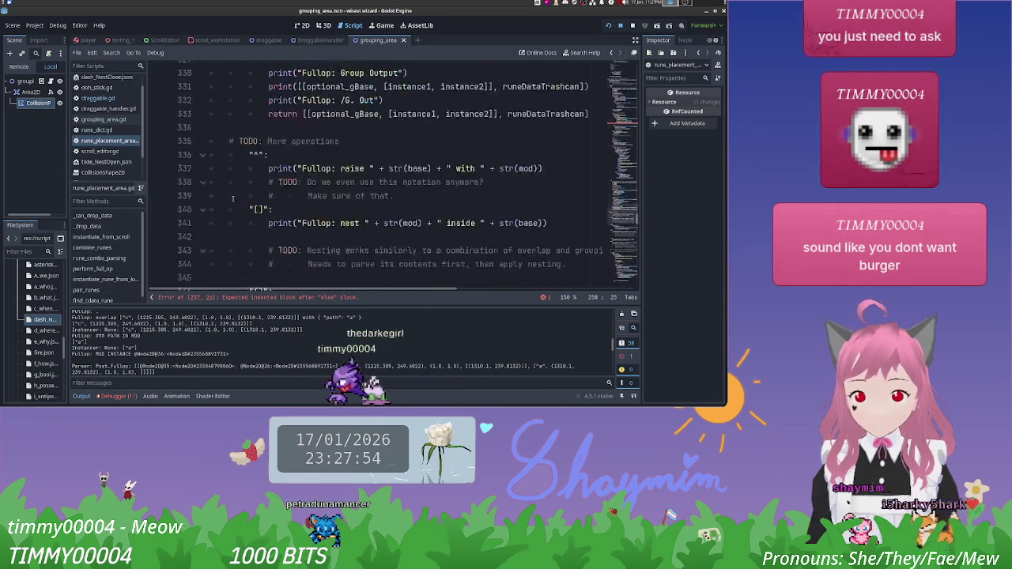
pyautogui.scroll(-9, 233, 194)
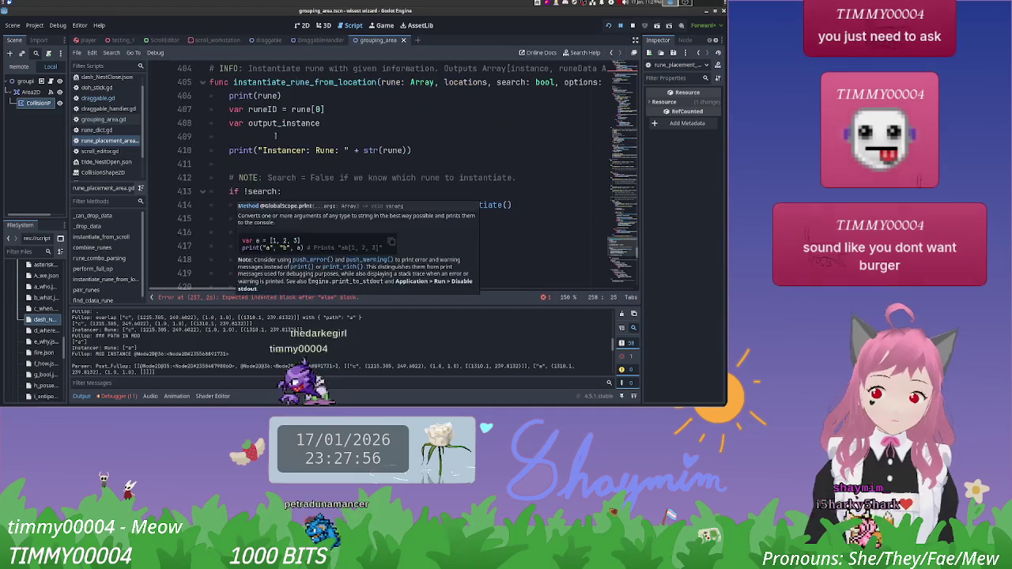
pyautogui.scroll(-8, 467, 131)
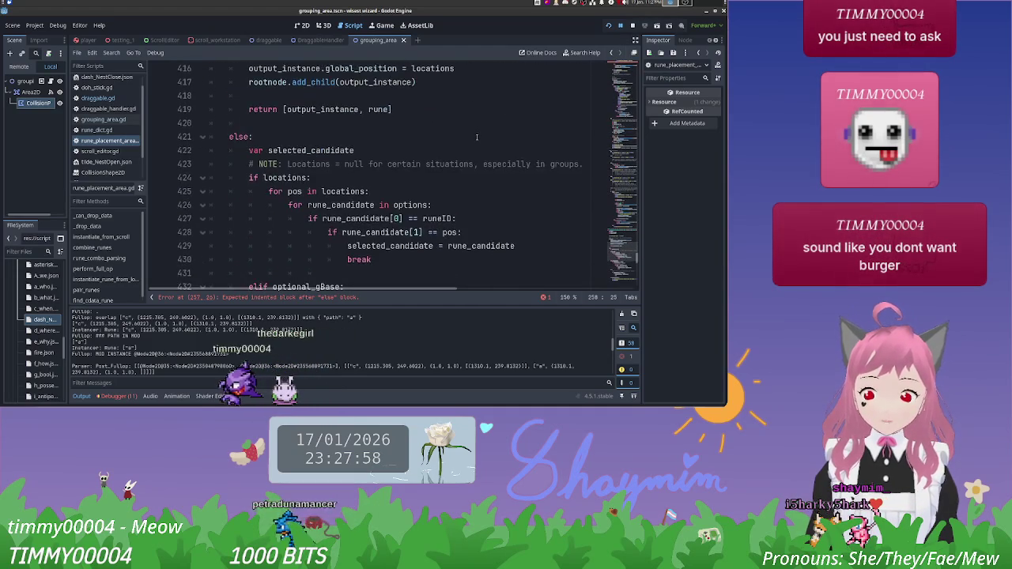
pyautogui.scroll(-2, 477, 137)
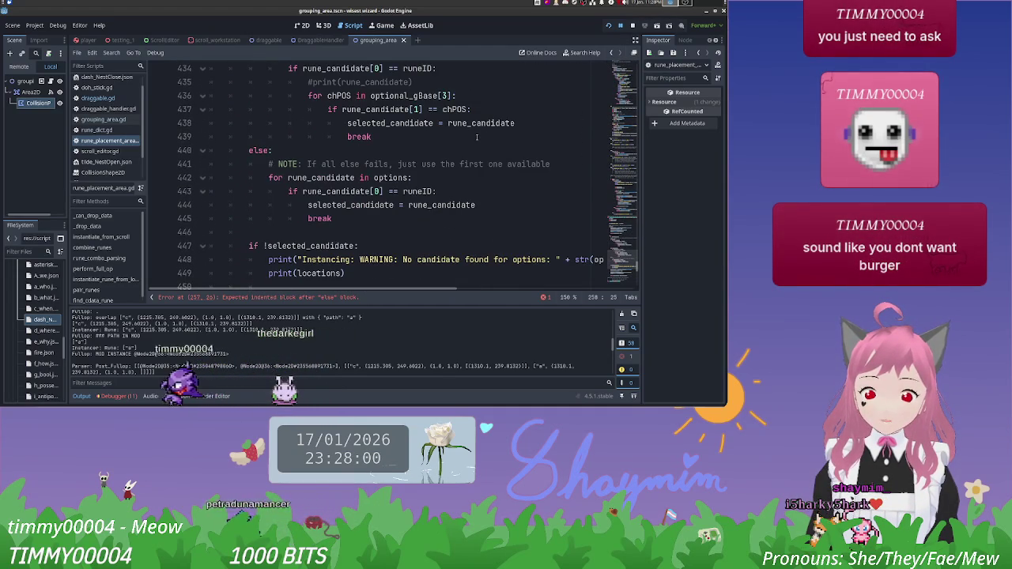
pyautogui.moveTo(339, 218); pyautogui.dragTo(249, 150)
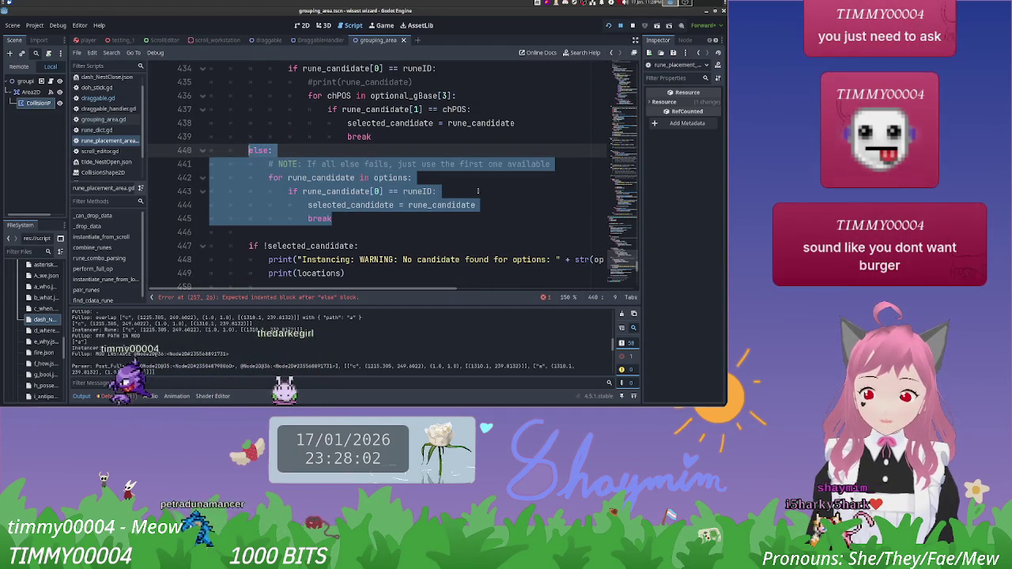
pyautogui.click(515, 176)
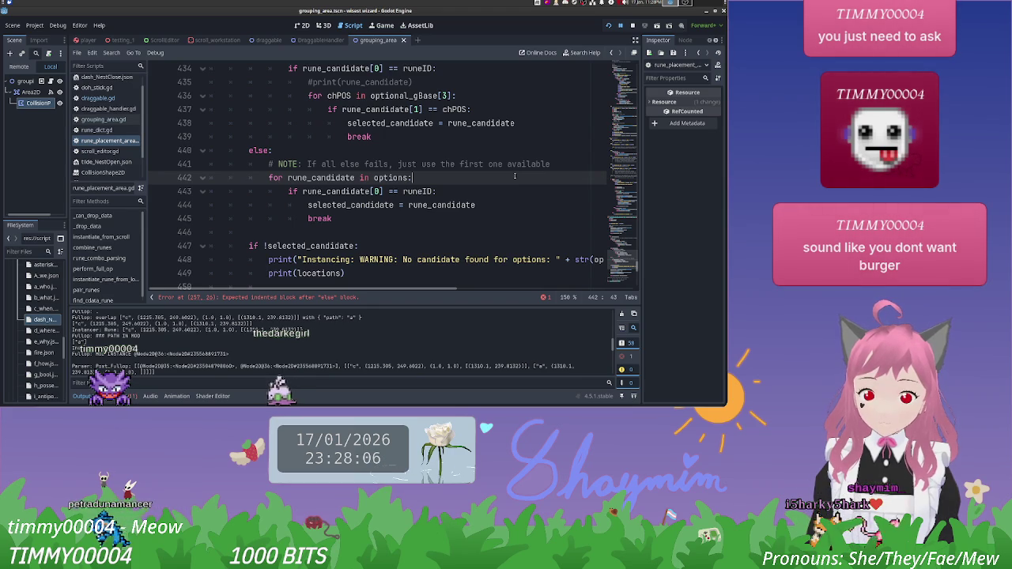
pyautogui.scroll(-1, 515, 175)
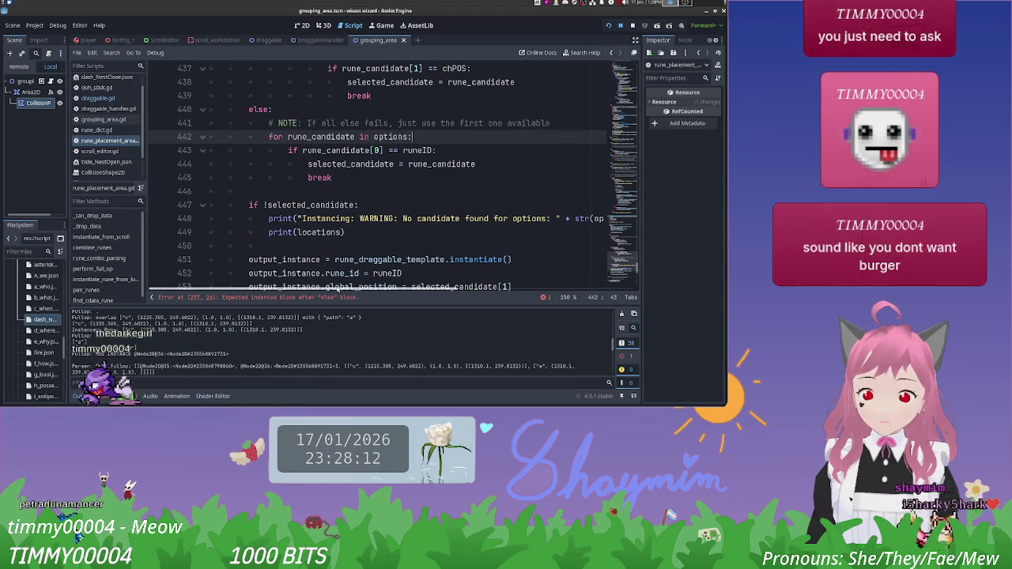
pyautogui.scroll(-2, 410, 234)
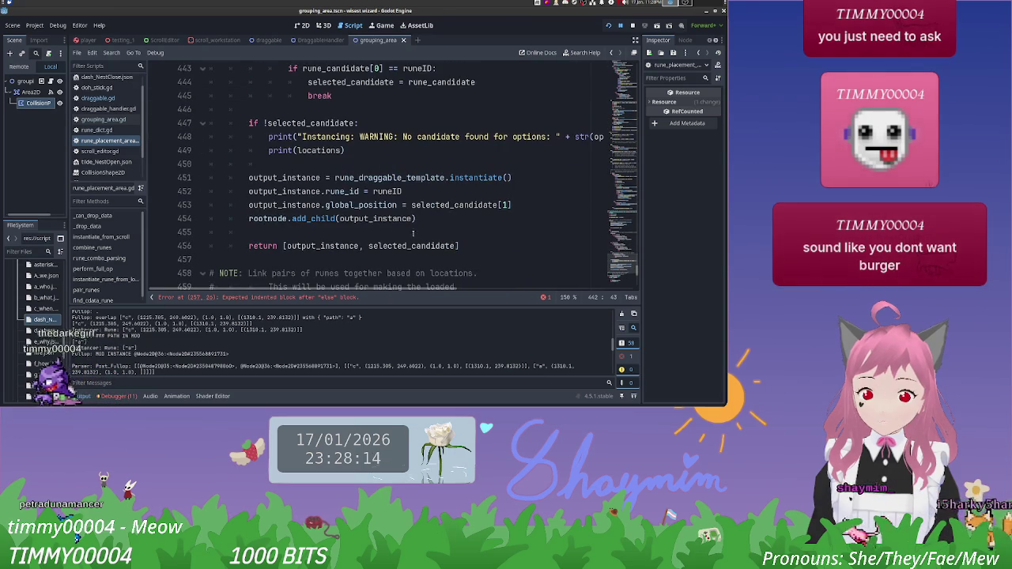
pyautogui.scroll(13, 470, 238)
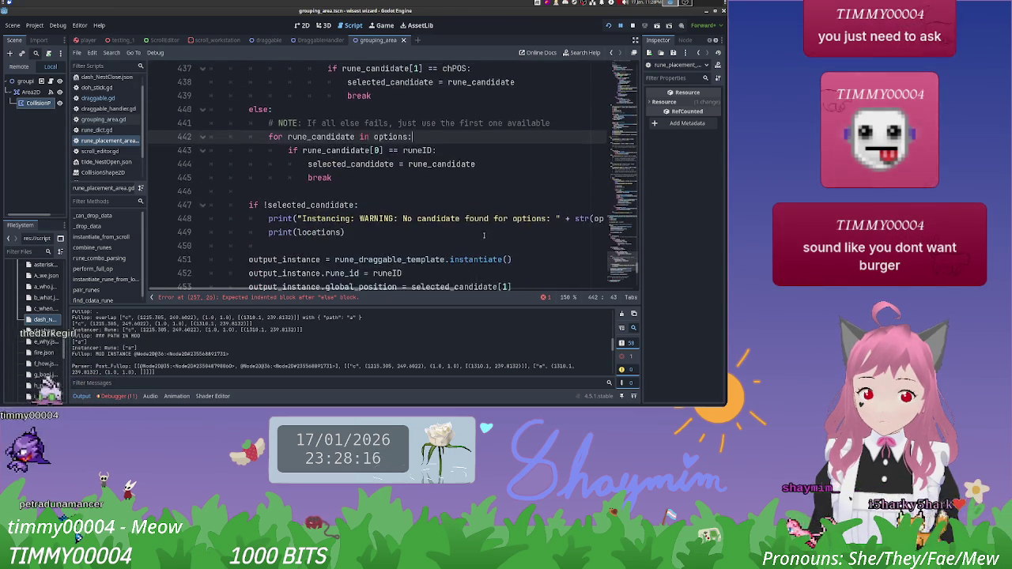
pyautogui.scroll(5, 489, 237)
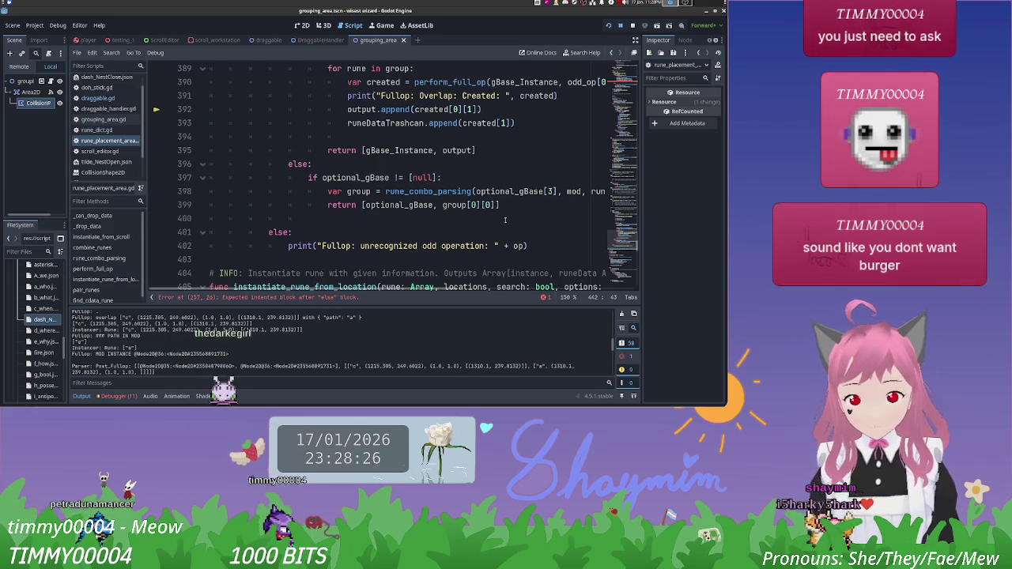
pyautogui.scroll(6, 505, 220)
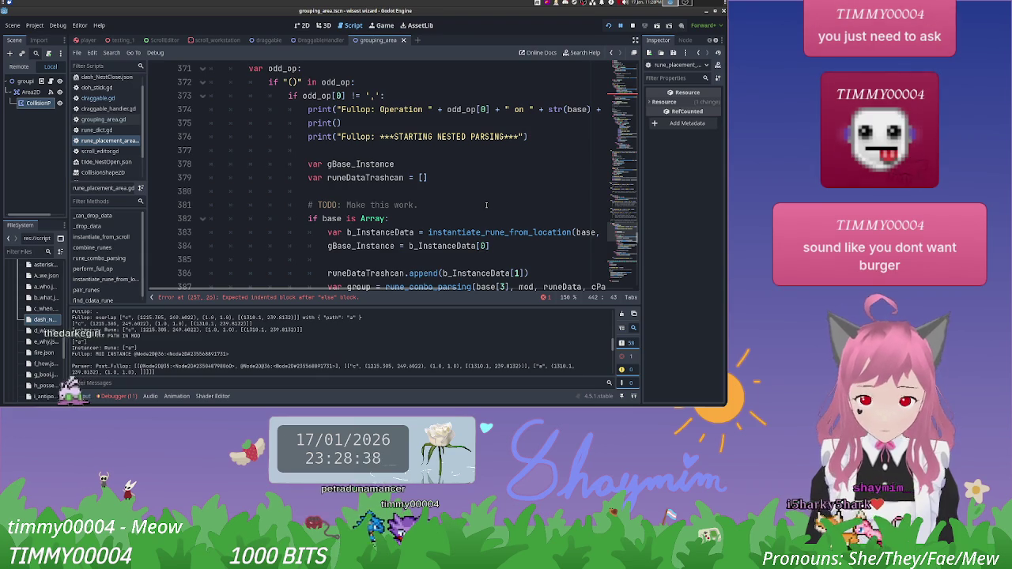
pyautogui.scroll(13, 496, 205)
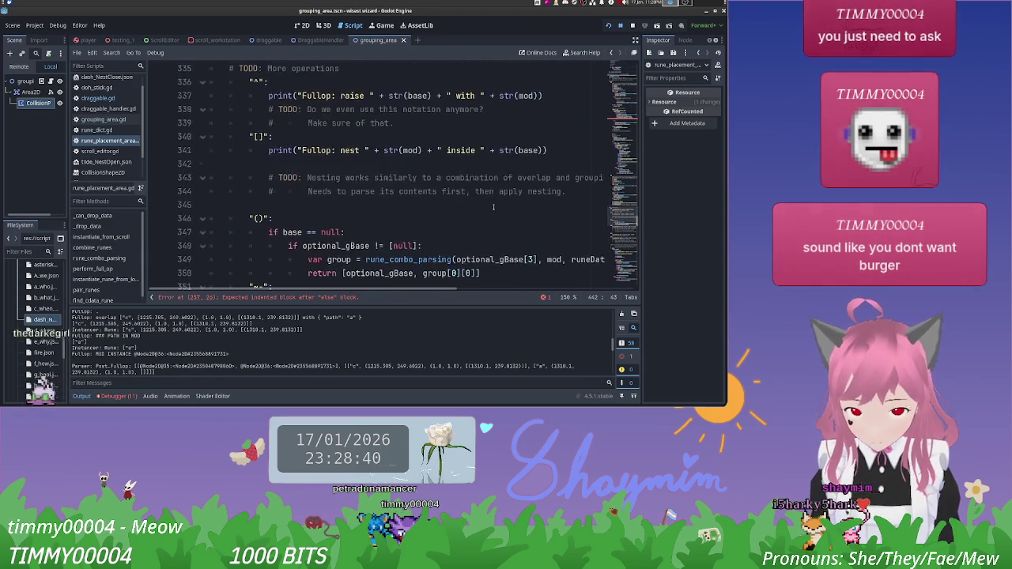
pyautogui.scroll(10, 493, 207)
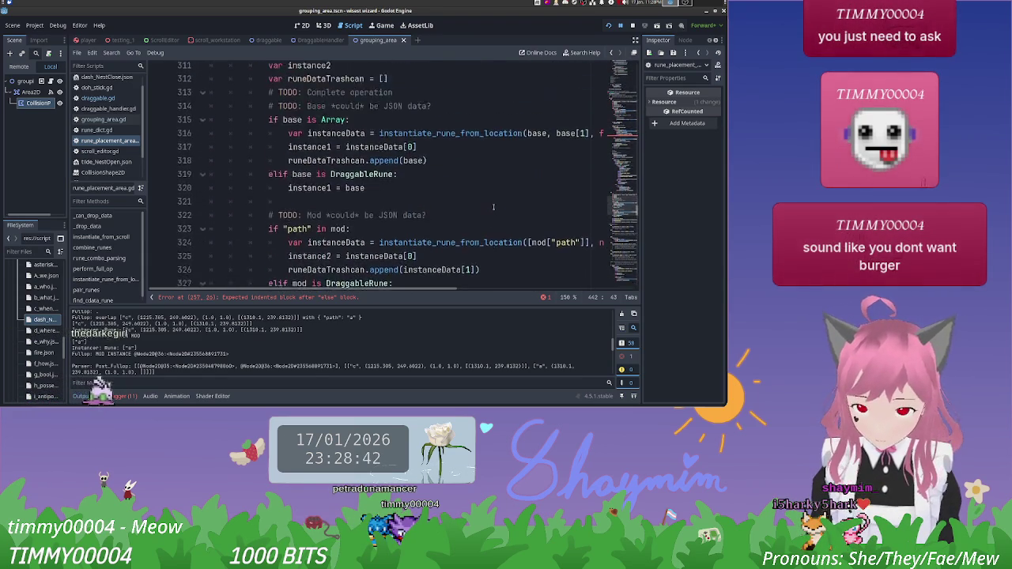
pyautogui.scroll(7, 494, 207)
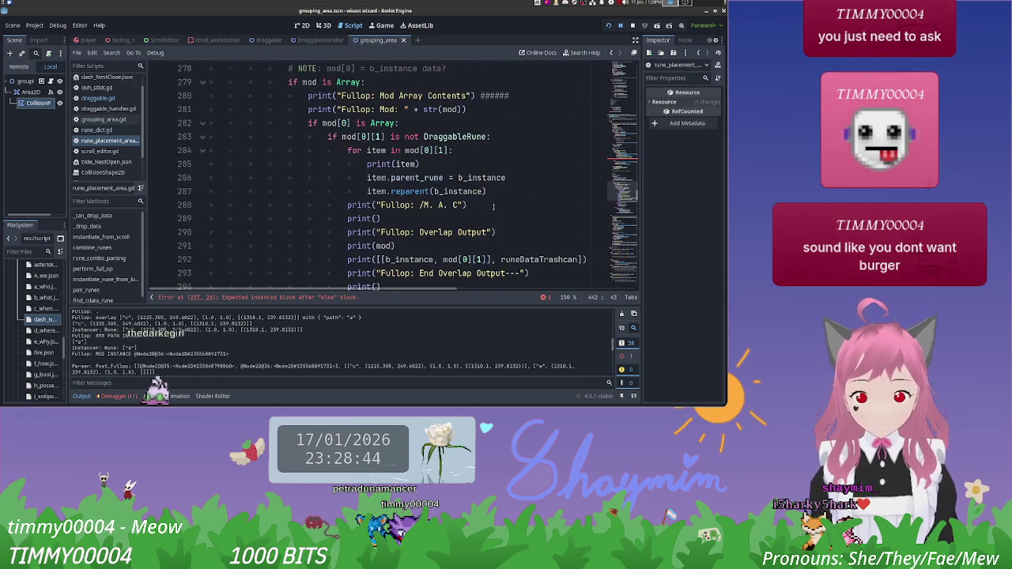
pyautogui.scroll(2, 493, 208)
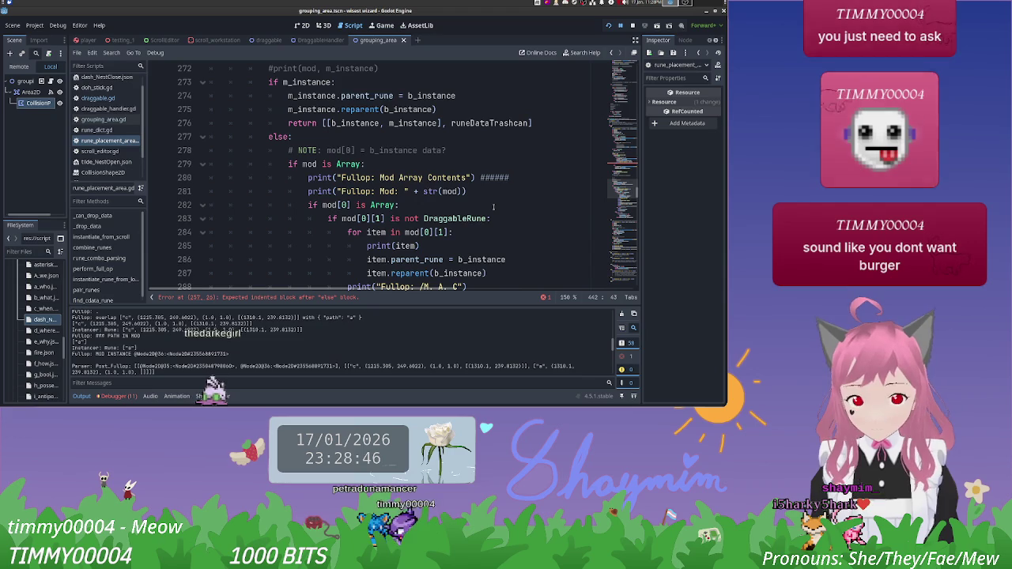
# Step: Scroll up and place the cursor on empty line 258 under the else:
pyautogui.scroll(7, 494, 207)
pyautogui.scroll(1, 493, 206)
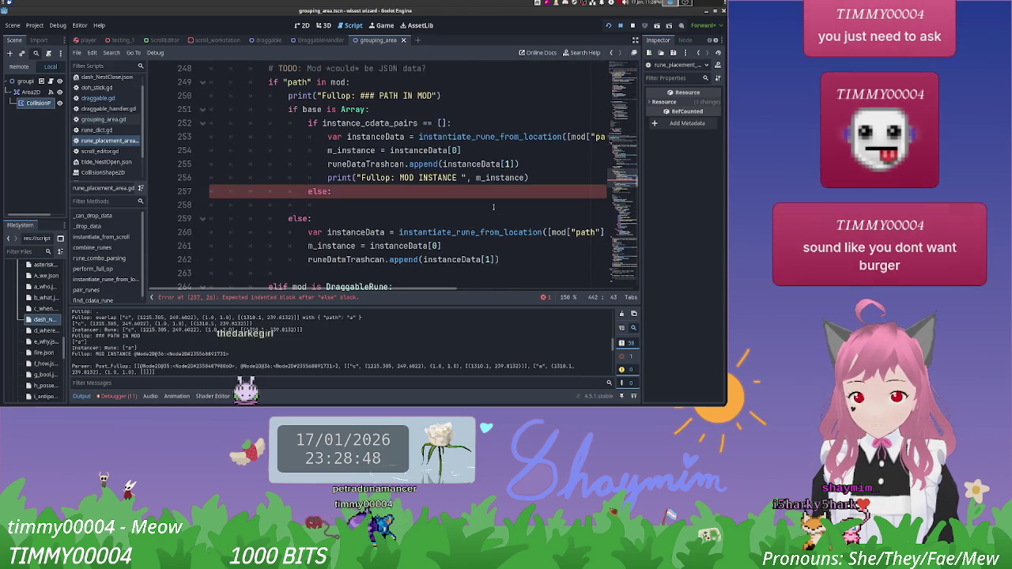
pyautogui.click(492, 206)
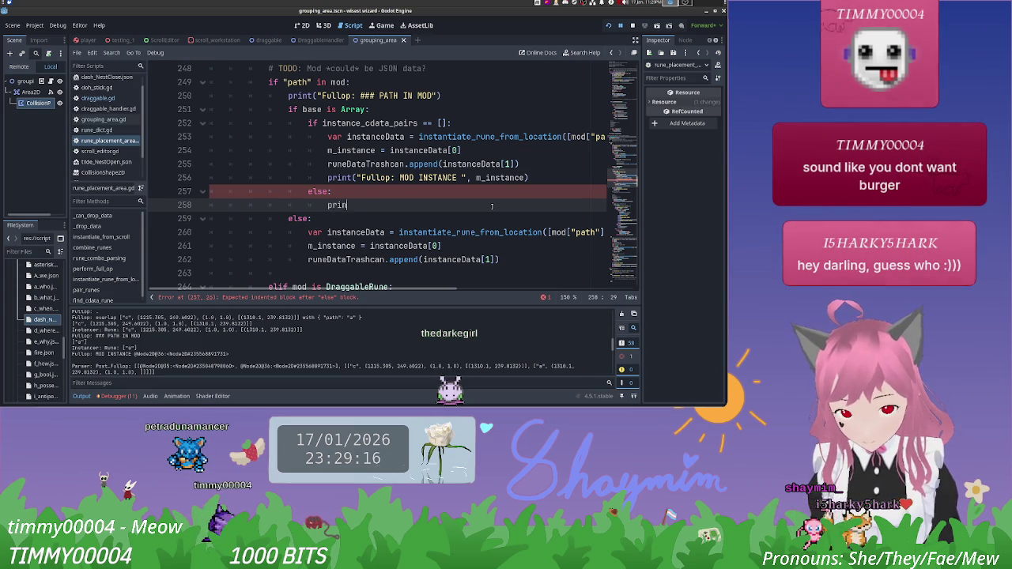
# Step: Fill the else block with print(instance_cdata_pairs) followed by an empty print()
pyautogui.write('nt')
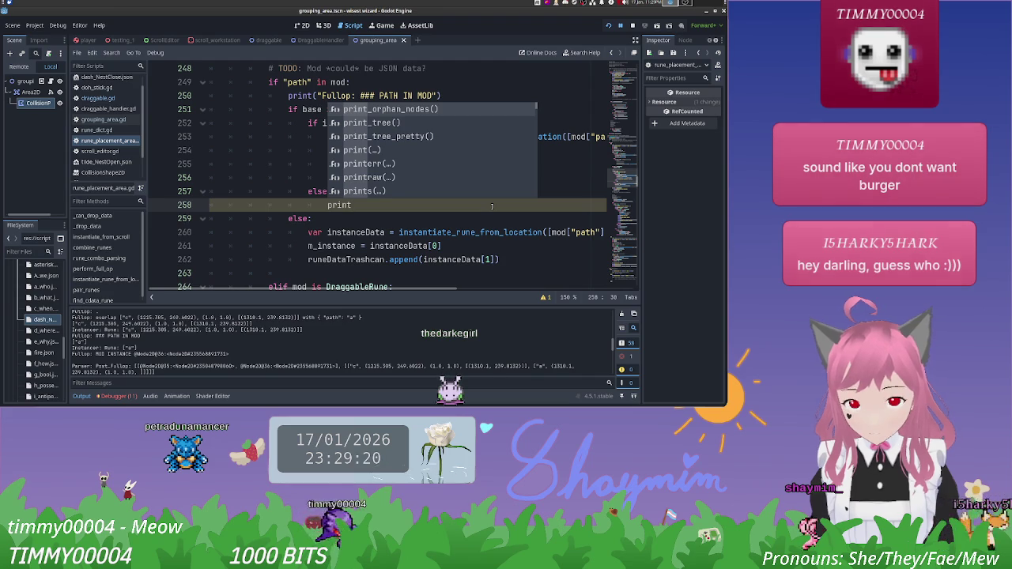
pyautogui.write('(')
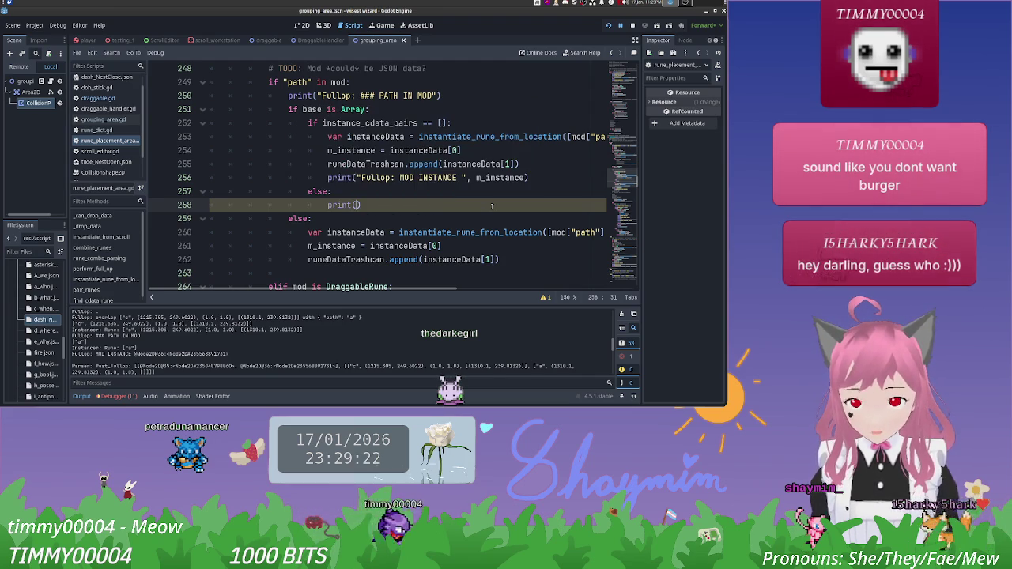
pyautogui.write('insta')
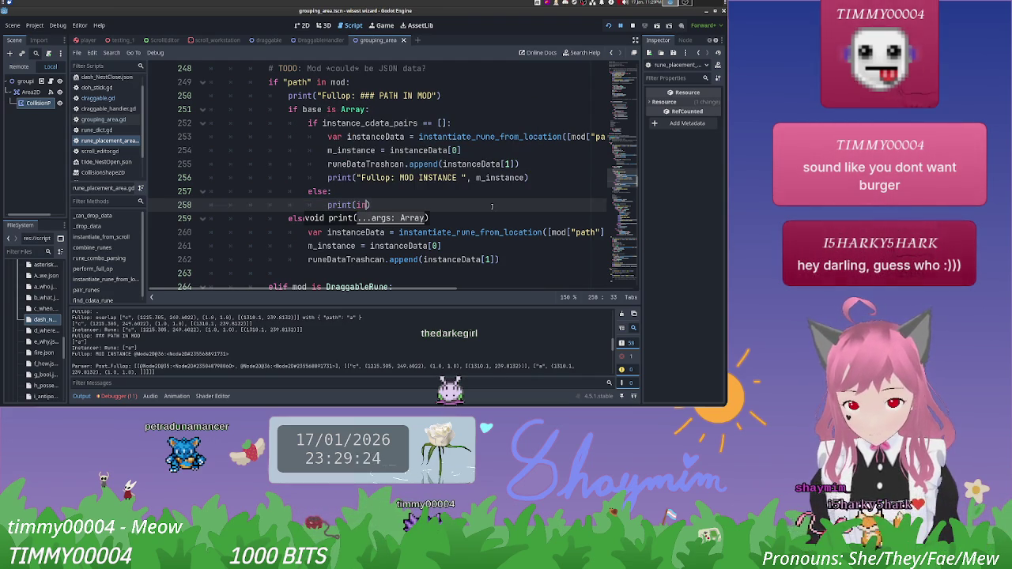
pyautogui.write('n')
pyautogui.press('Down')
pyautogui.press('Down')
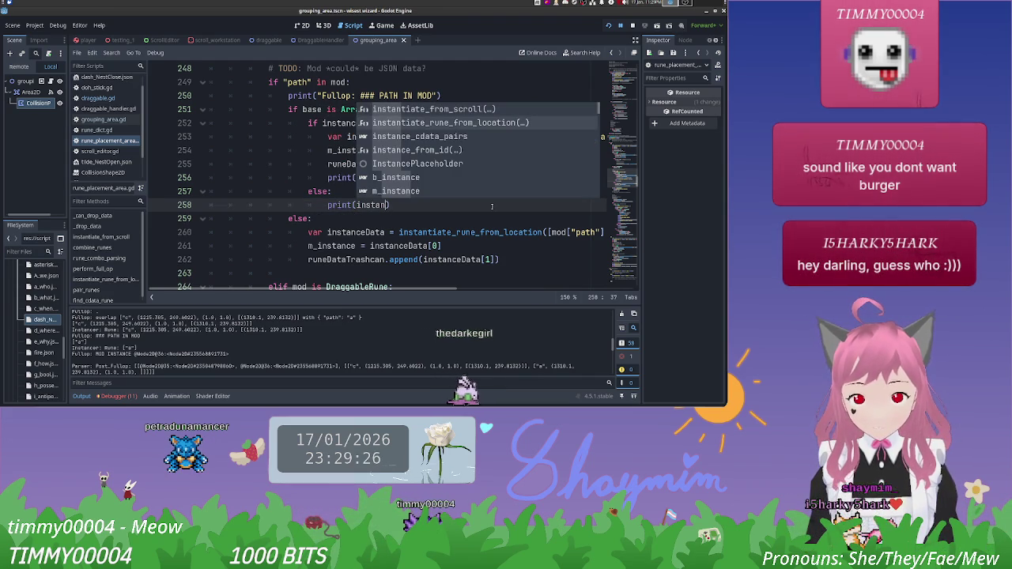
pyautogui.press('Return')
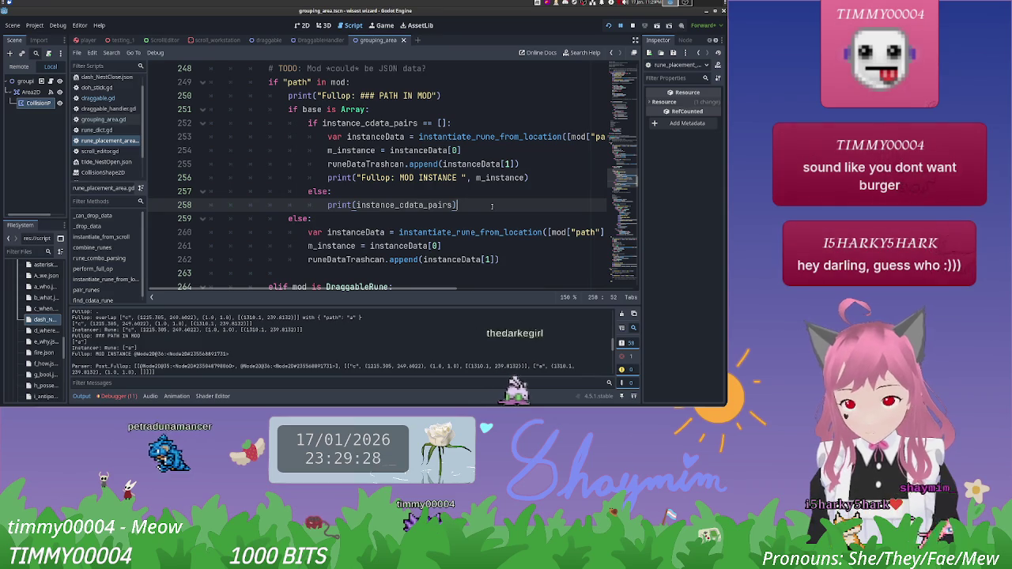
pyautogui.press('Return')
pyautogui.write('print()')
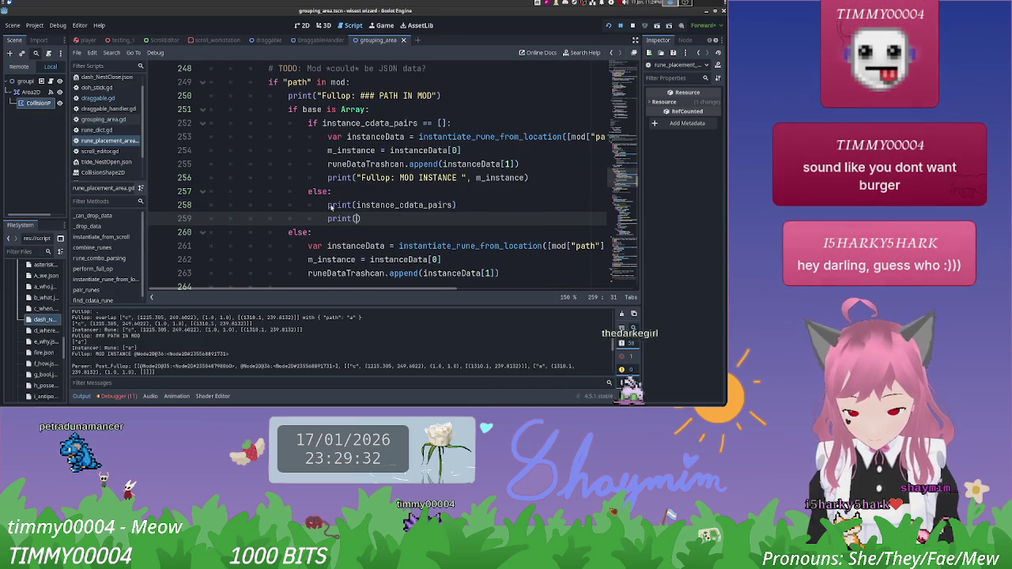
# Step: Set a breakpoint on line 259 and run the project
pyautogui.click(158, 219)
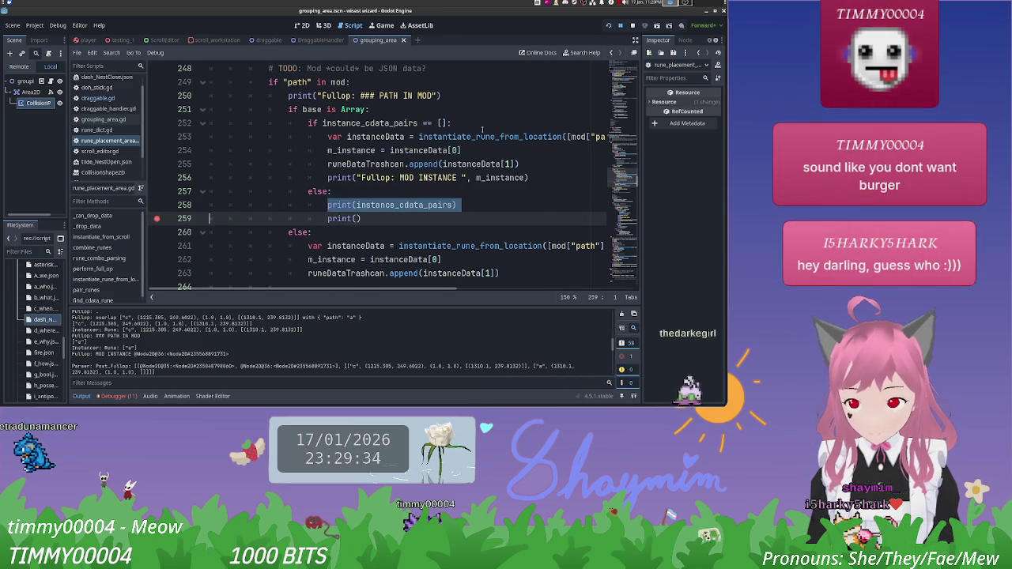
pyautogui.click(466, 151)
pyautogui.click(608, 25)
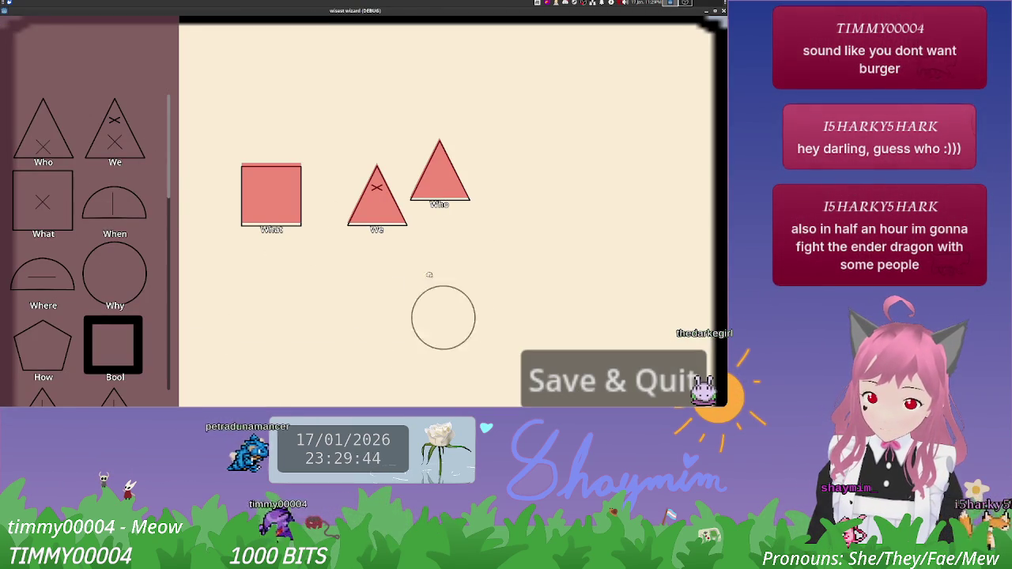
# Step: In the running game, drag the We triangle onto the circle and the What square below the shapes
pyautogui.moveTo(467, 245); pyautogui.dragTo(495, 182)
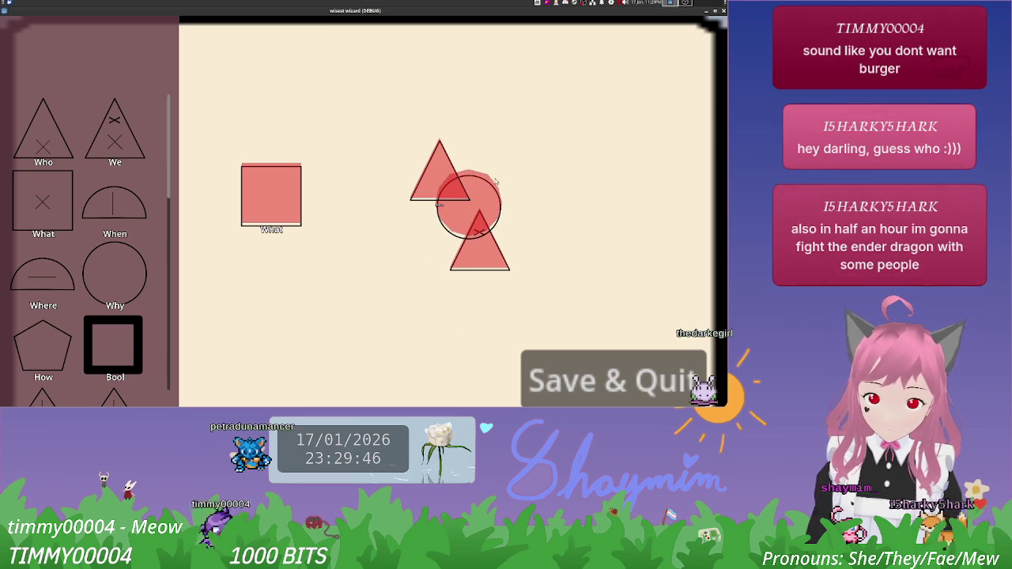
pyautogui.moveTo(279, 190)
pyautogui.mouseDown()
pyautogui.moveTo(474, 306)
pyautogui.moveTo(498, 289)
pyautogui.mouseUp()
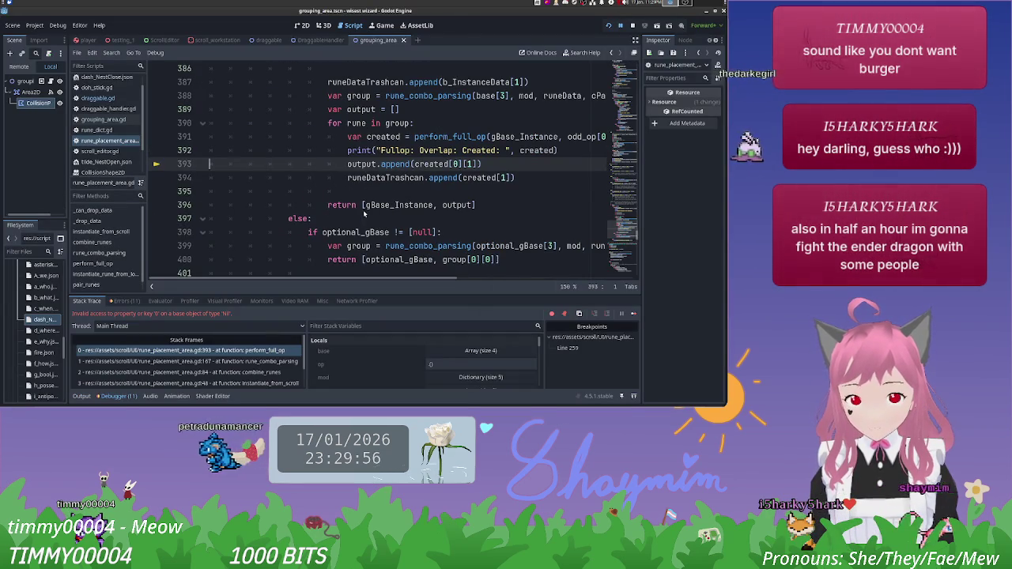
pyautogui.click(83, 396)
pyautogui.scroll(6, 431, 187)
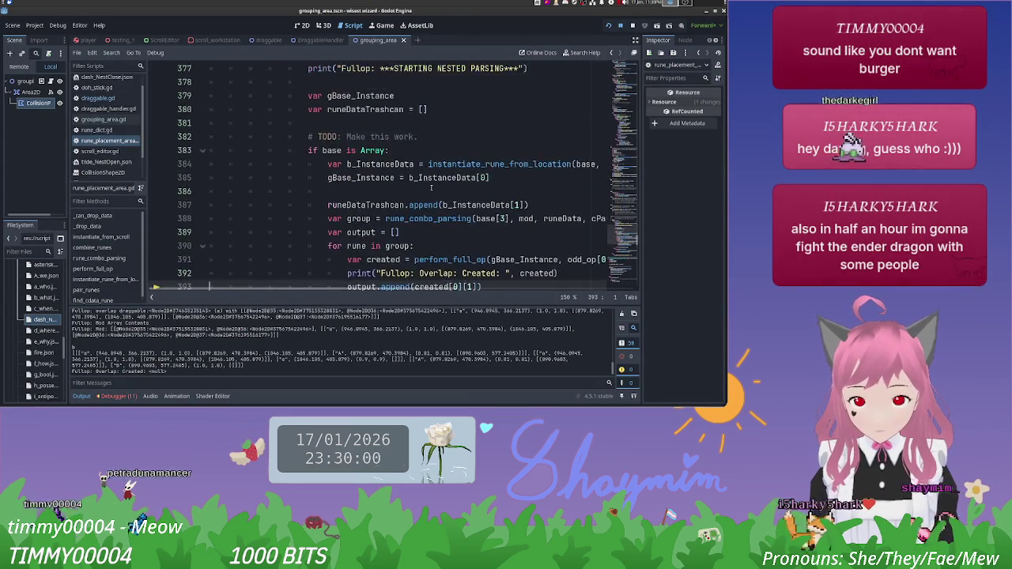
pyautogui.scroll(-3, 432, 186)
pyautogui.scroll(15, 432, 190)
pyautogui.scroll(12, 434, 192)
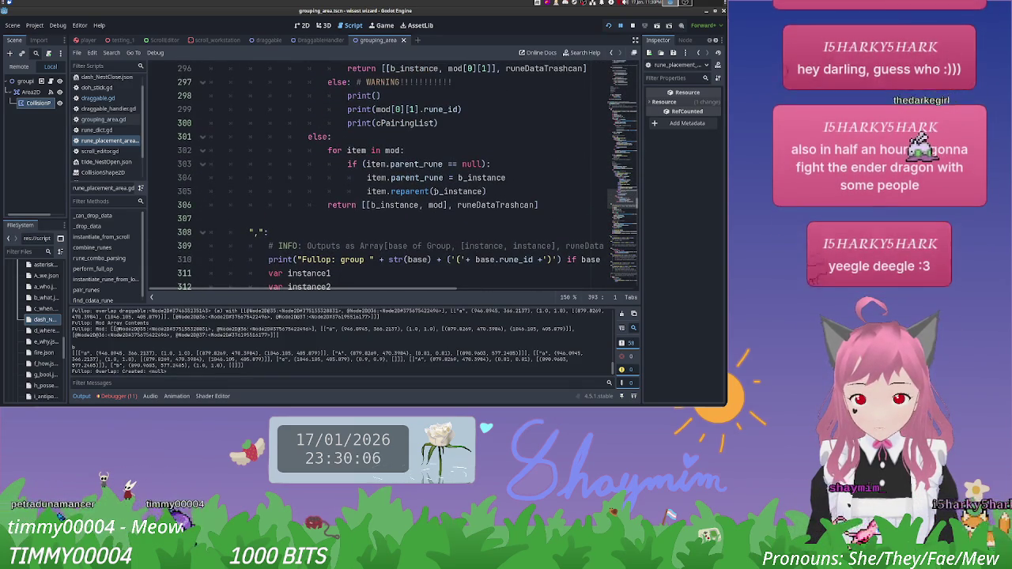
pyautogui.scroll(8, 499, 190)
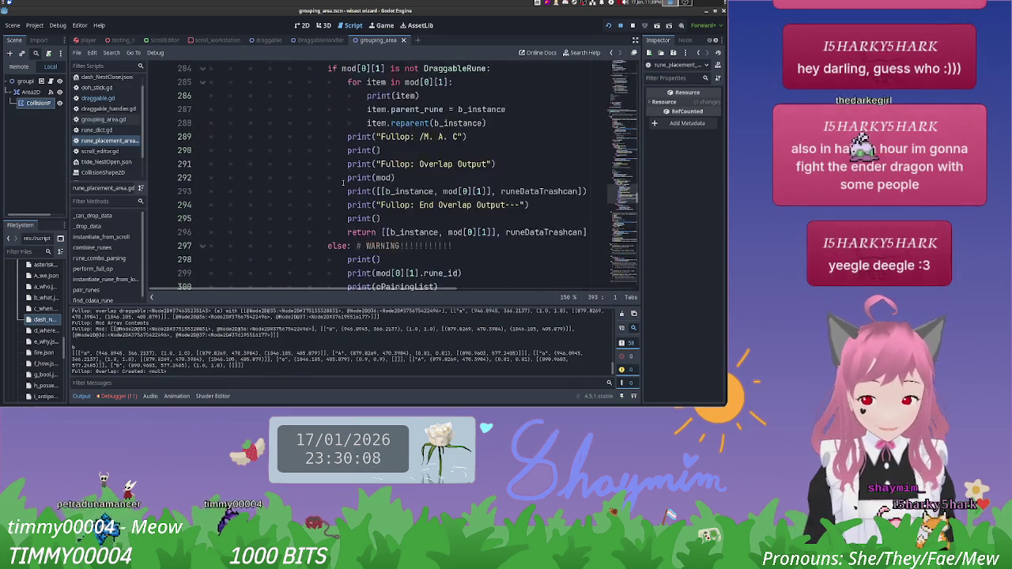
pyautogui.scroll(-4, 348, 182)
pyautogui.scroll(3, 348, 182)
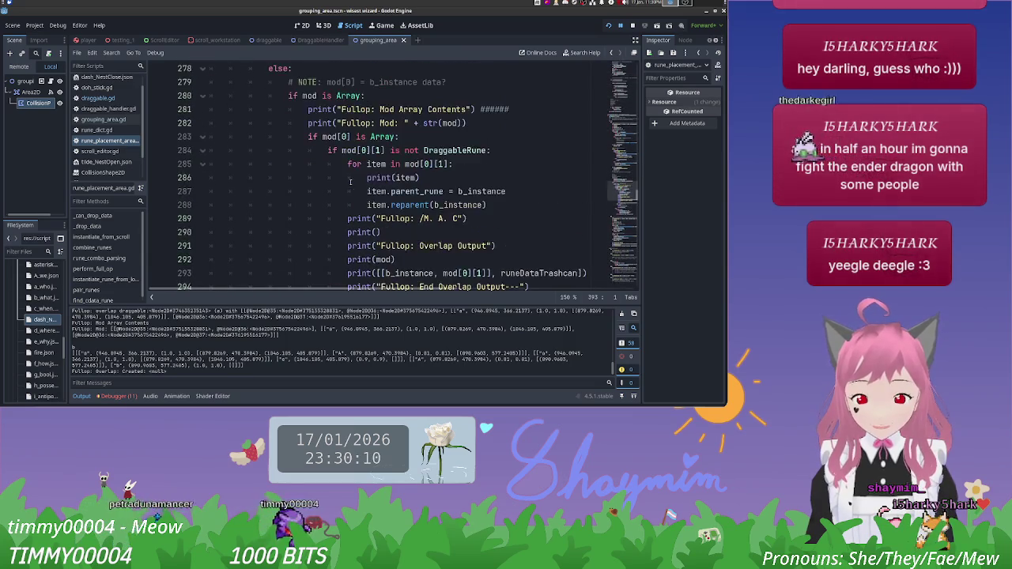
pyautogui.scroll(-5, 480, 134)
pyautogui.scroll(4, 479, 135)
pyautogui.scroll(-4, 479, 135)
pyautogui.scroll(-2, 480, 132)
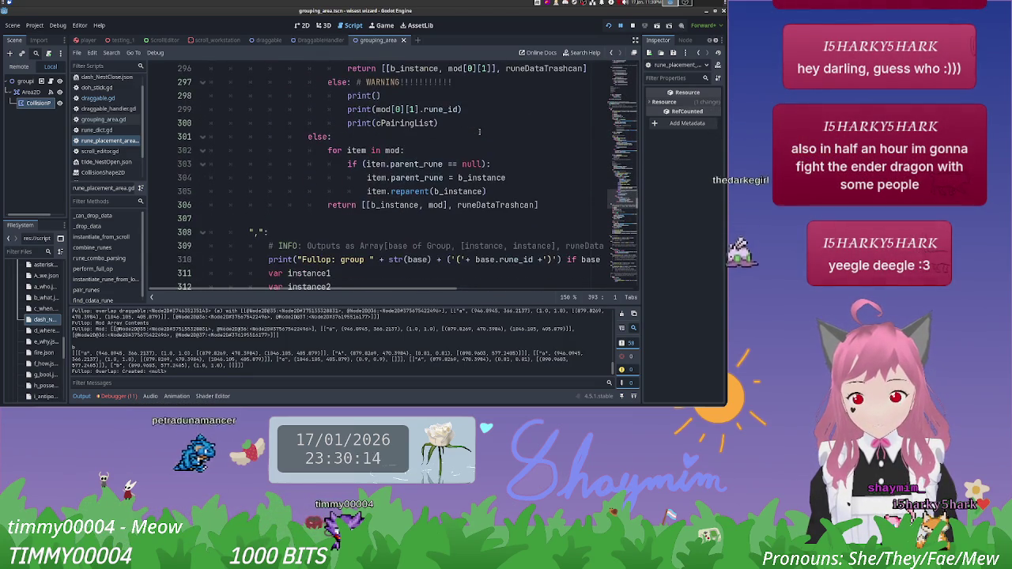
pyautogui.scroll(4, 480, 132)
pyautogui.scroll(2, 480, 132)
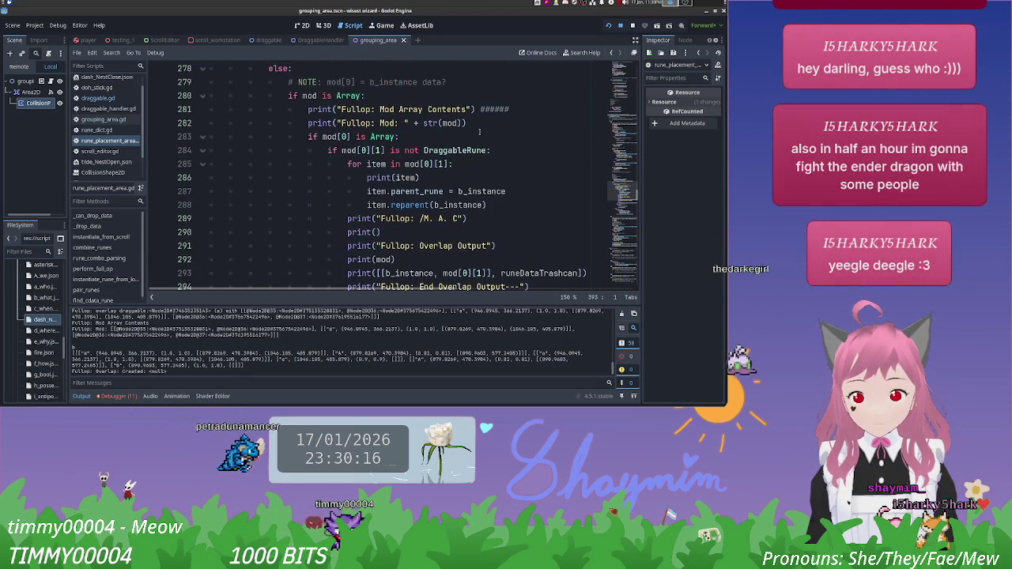
pyautogui.scroll(-3, 358, 155)
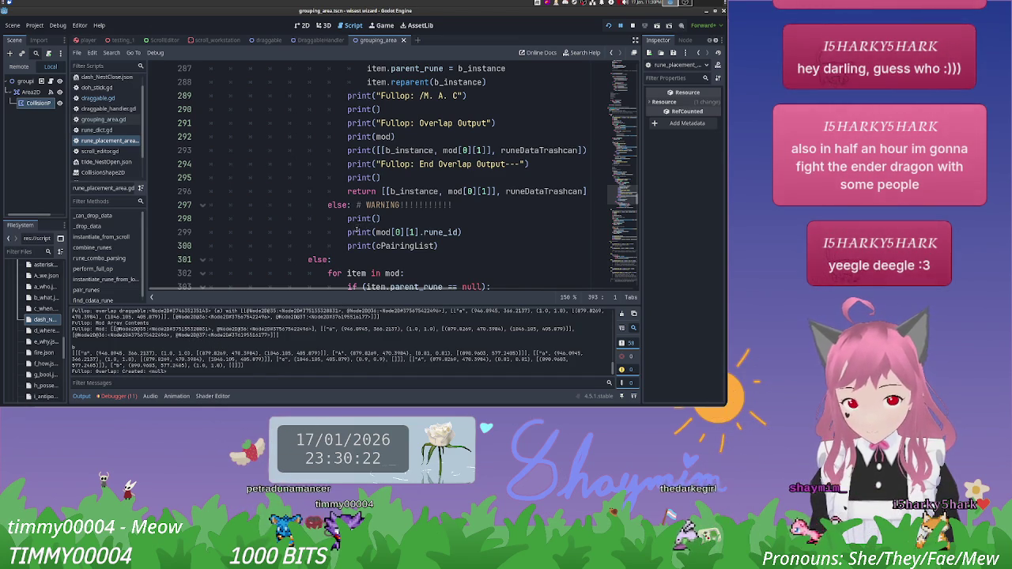
pyautogui.scroll(-1, 348, 232)
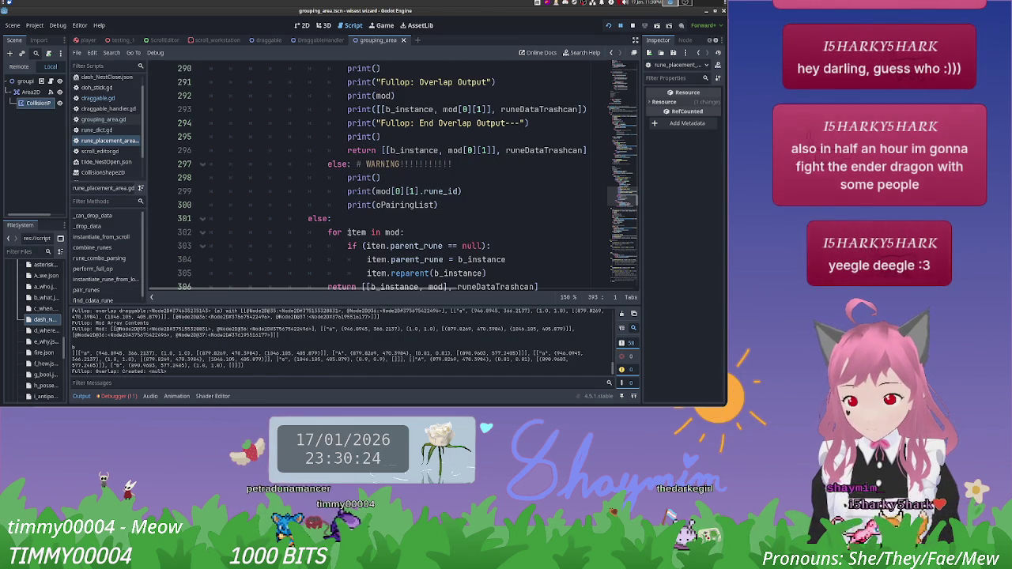
pyautogui.click(347, 178)
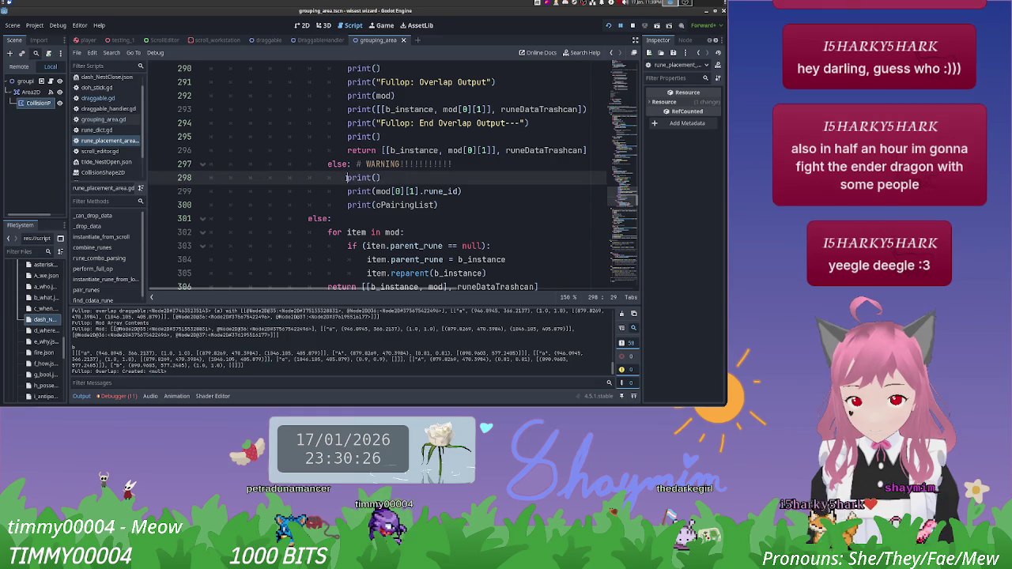
pyautogui.write('#')
# Step: Comment out the debug print lines under the WARNING else with Ctrl+K
pyautogui.press('Down')
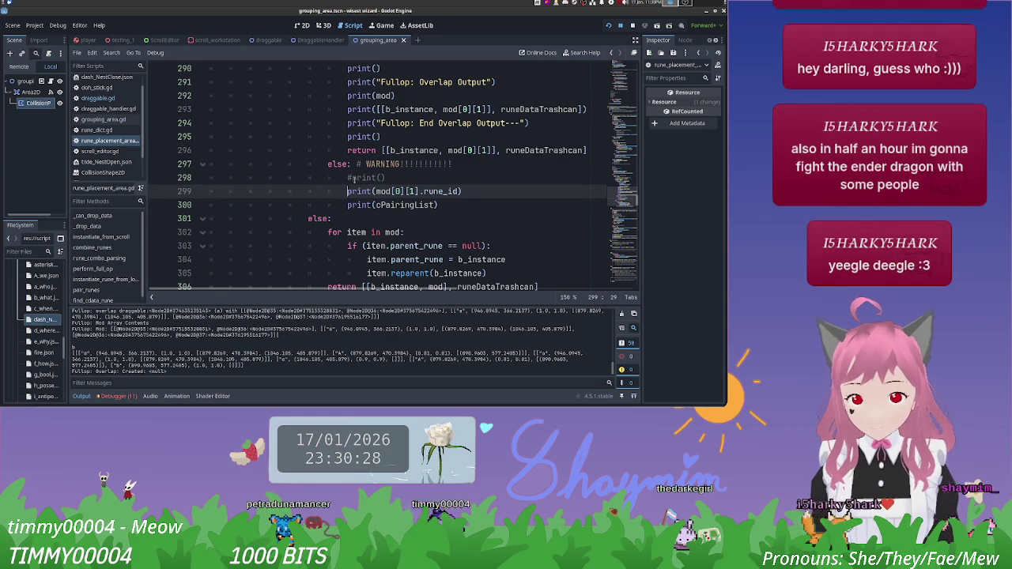
pyautogui.hotkey('ctrl', 'k')
pyautogui.press('Down')
pyautogui.hotkey('ctrl', 'k')
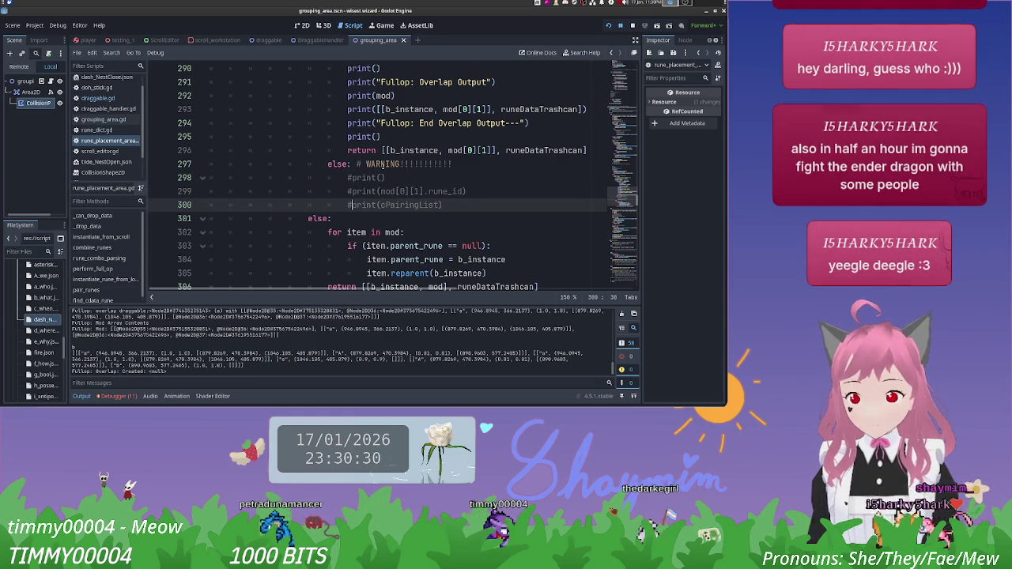
# Step: Add a new loop 'for rune in mod[0]:' below the commented prints
pyautogui.click(456, 207)
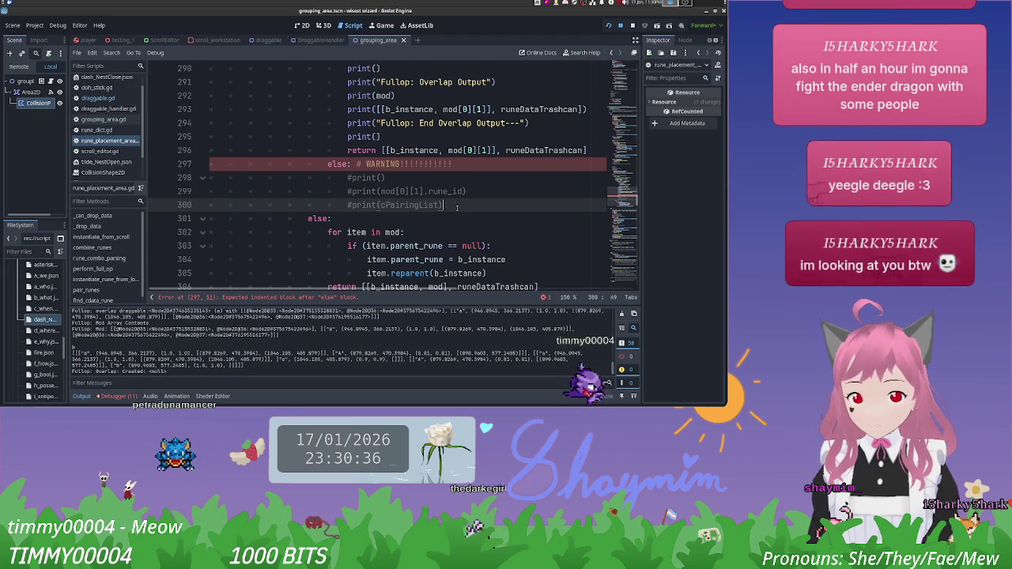
pyautogui.press('Return')
pyautogui.write('for r')
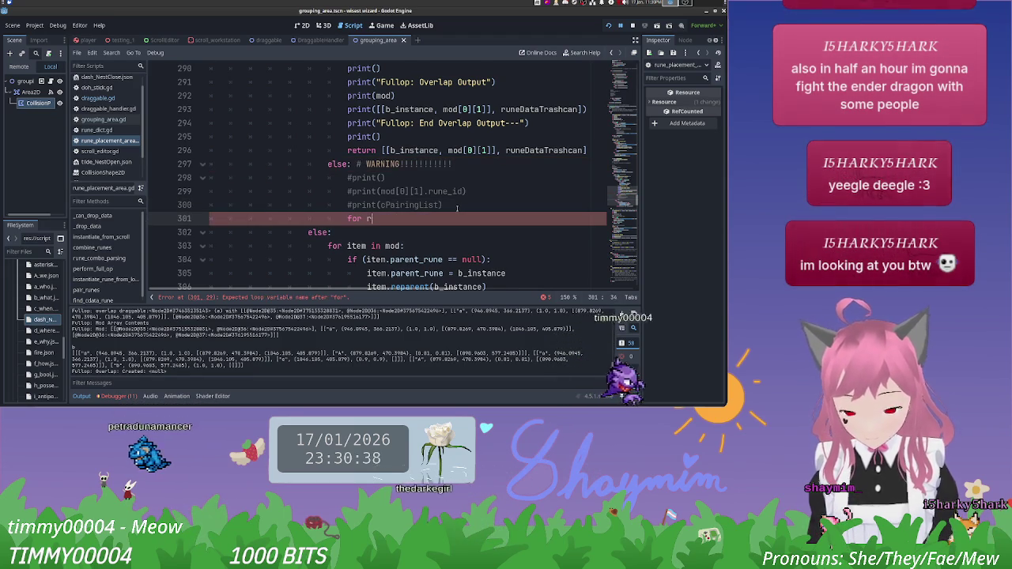
pyautogui.write('une in')
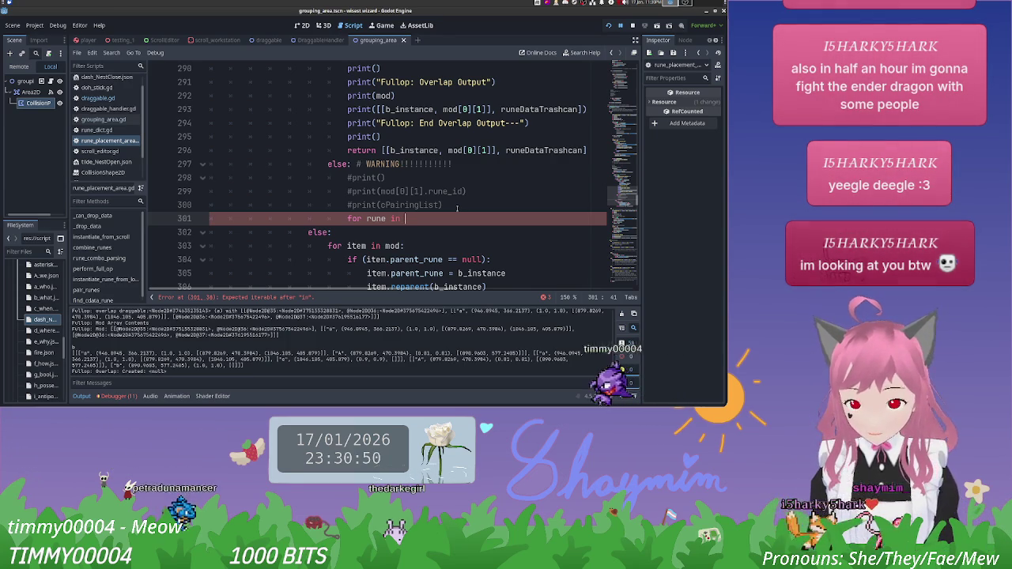
pyautogui.write('mod[0]')
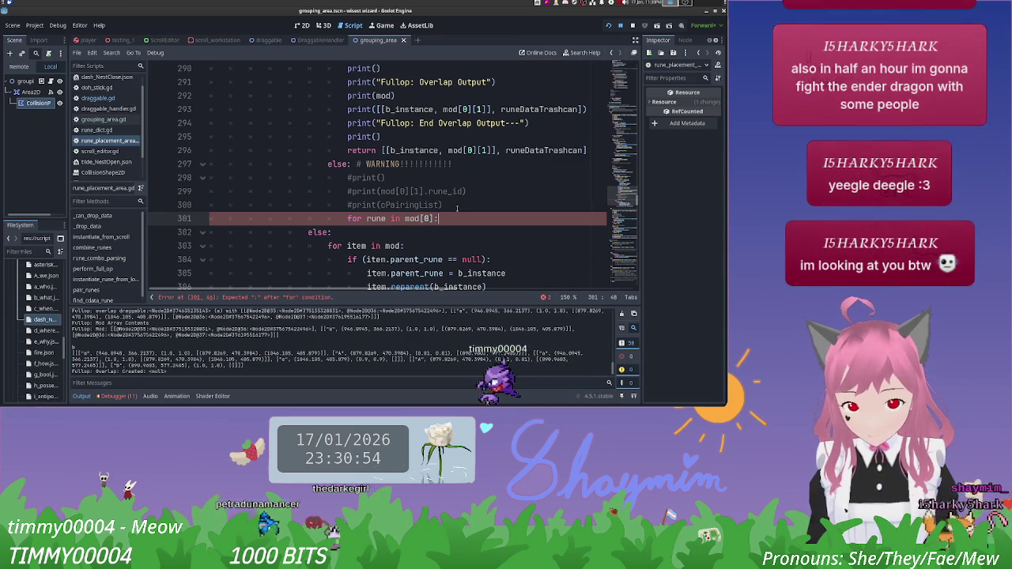
pyautogui.write(':')
pyautogui.press('Return')
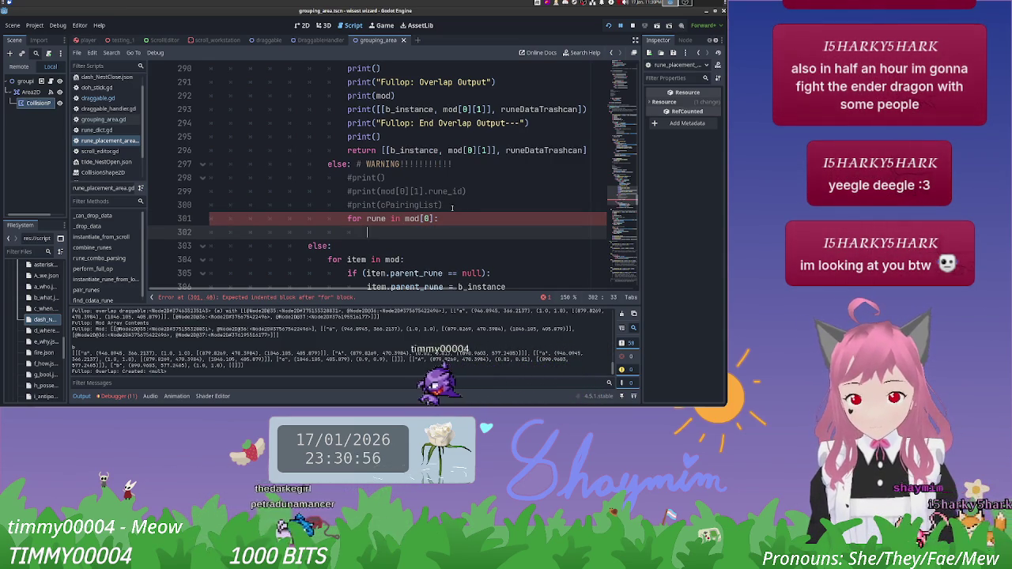
pyautogui.scroll(3, 455, 205)
pyautogui.scroll(1, 452, 205)
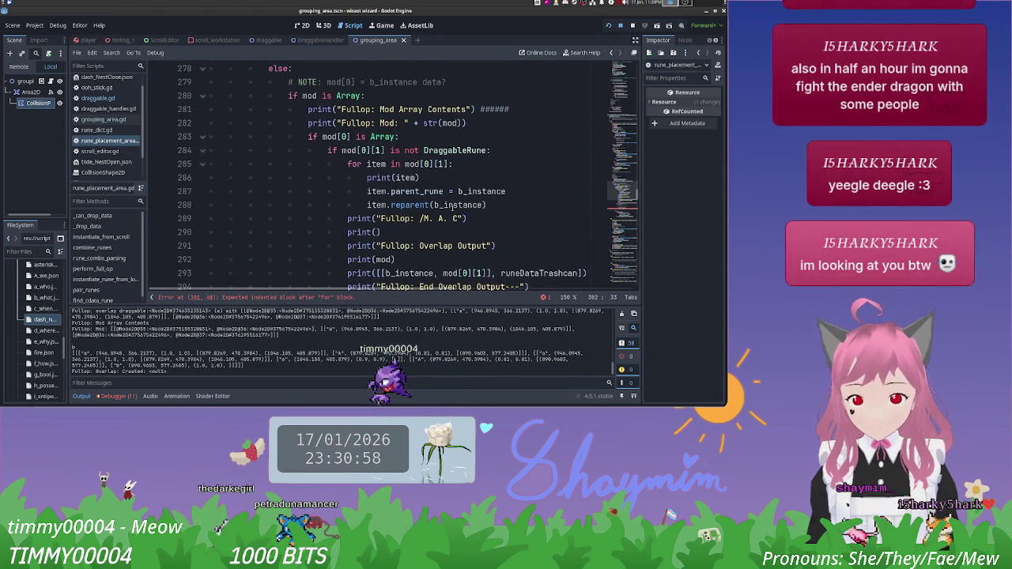
pyautogui.scroll(6, 452, 206)
pyautogui.scroll(3, 453, 207)
pyautogui.scroll(1, 452, 206)
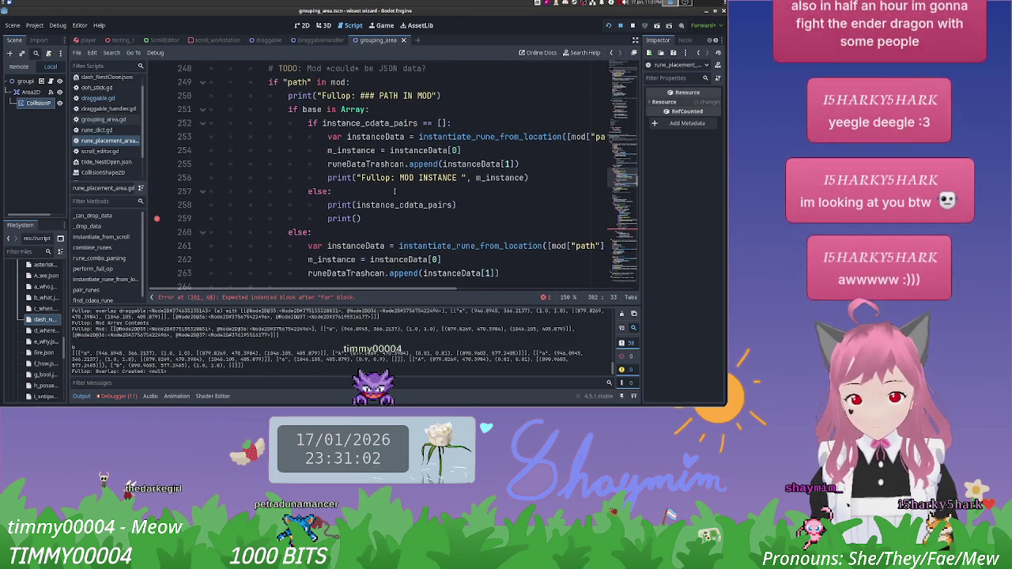
pyautogui.scroll(-4, 394, 192)
pyautogui.scroll(1, 395, 191)
pyautogui.scroll(-1, 404, 192)
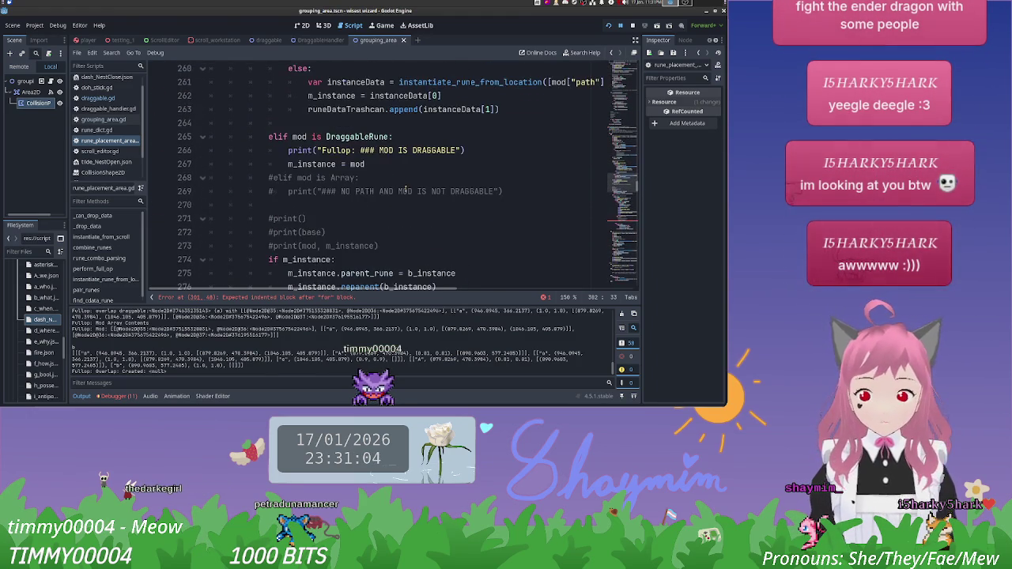
pyautogui.scroll(-10, 406, 190)
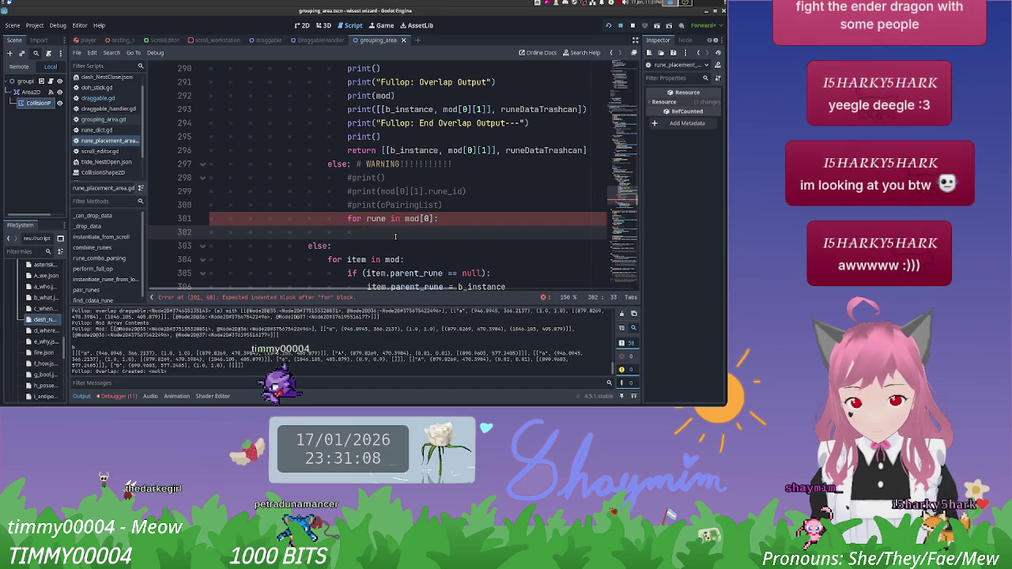
pyautogui.scroll(16, 396, 236)
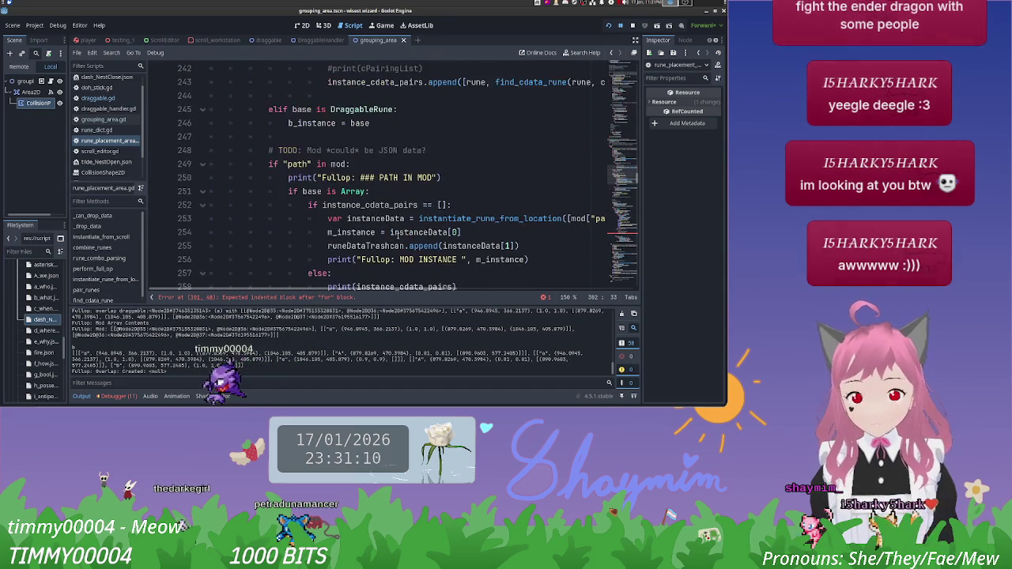
pyautogui.scroll(1, 402, 232)
pyautogui.moveTo(449, 286); pyautogui.dragTo(514, 287)
pyautogui.moveTo(490, 123); pyautogui.dragTo(245, 122)
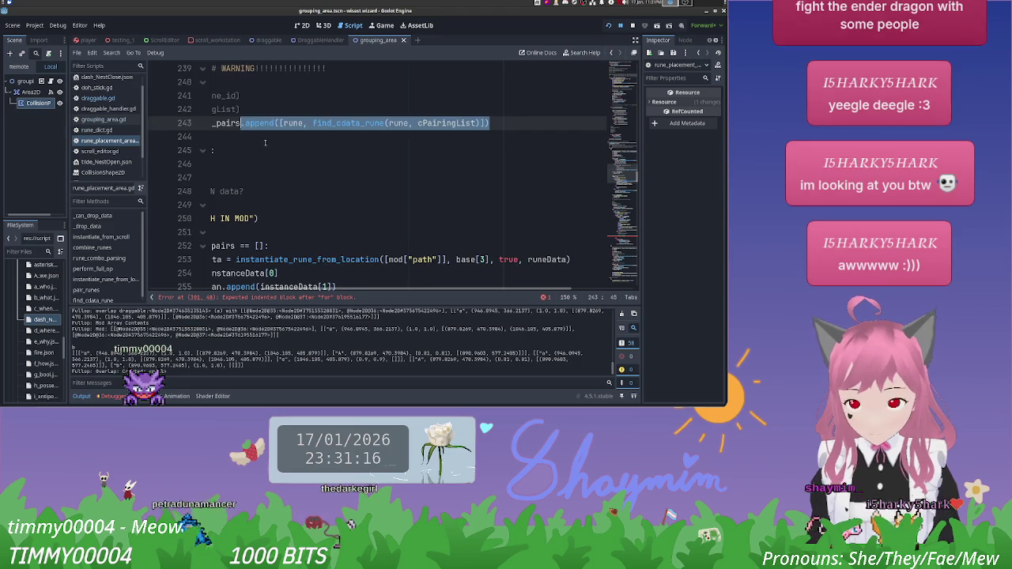
pyautogui.scroll(-2, 328, 285)
pyautogui.click(305, 289)
pyautogui.scroll(2, 301, 198)
pyautogui.scroll(-6, 290, 173)
pyautogui.scroll(-10, 324, 198)
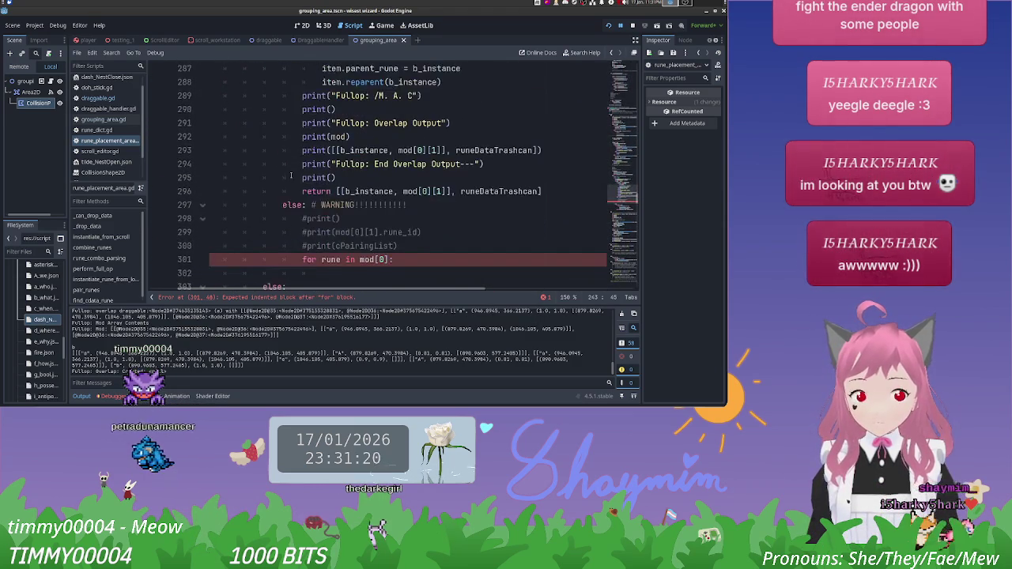
pyautogui.click(358, 231)
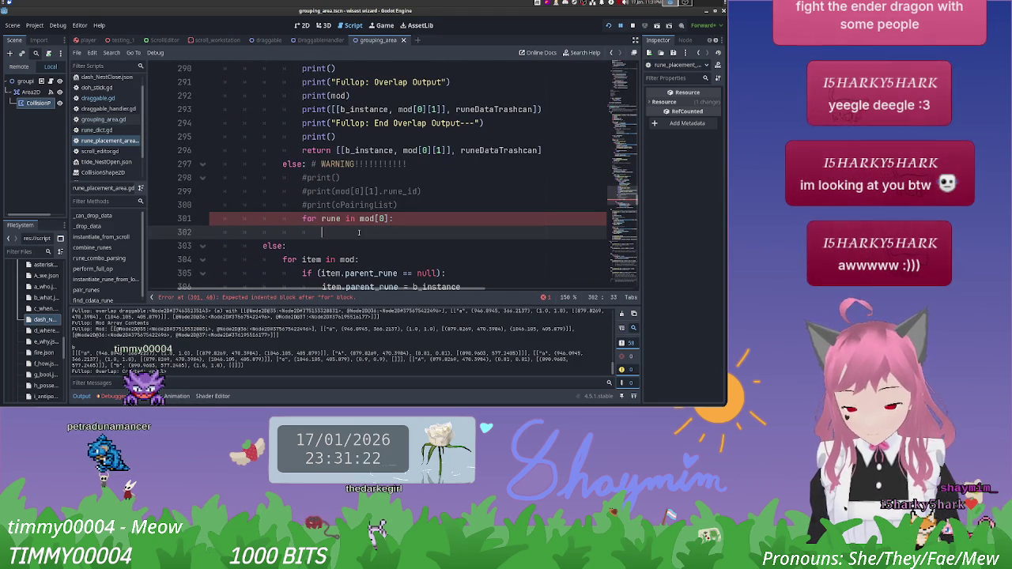
# Step: On line 302, autocomplete instance_cdata_pairs and paste the append([rune, find_cdata_rune(rune, cPairingList)]) call
pyautogui.write('instan')
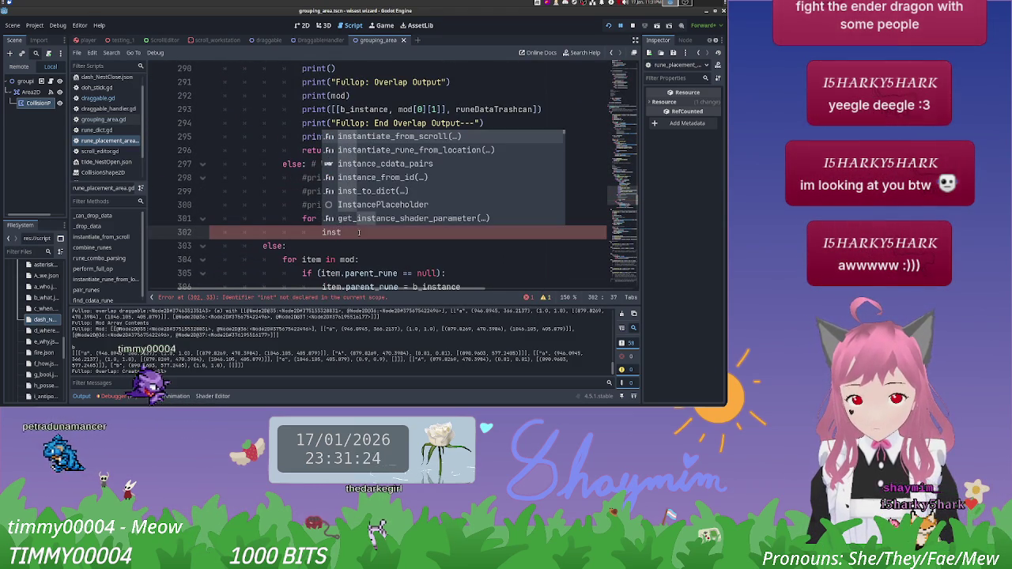
pyautogui.press('Down')
pyautogui.press('Down')
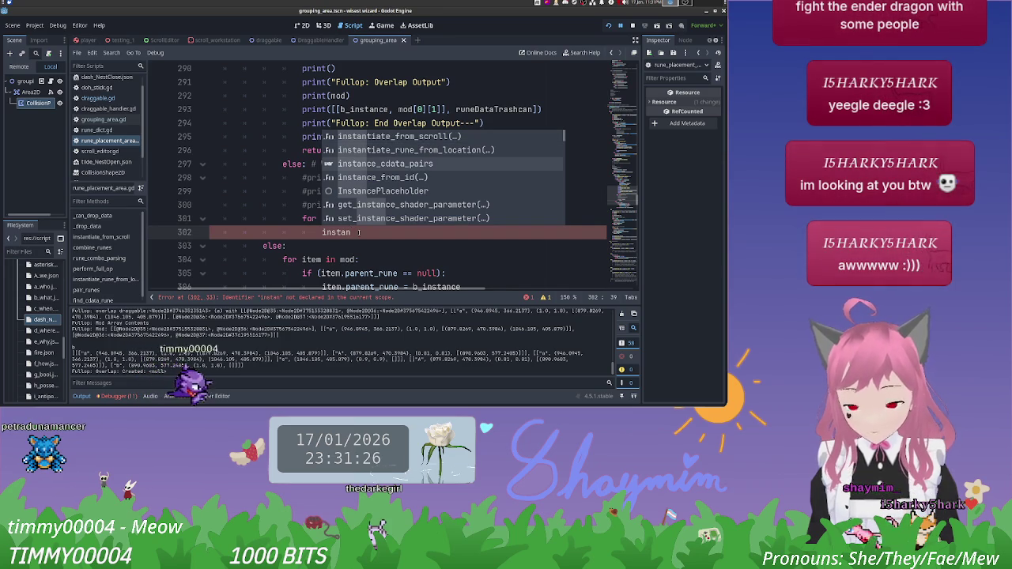
pyautogui.press('Return')
pyautogui.write('.append([rune, find_cdata_rune(rune, cPairingList)])')
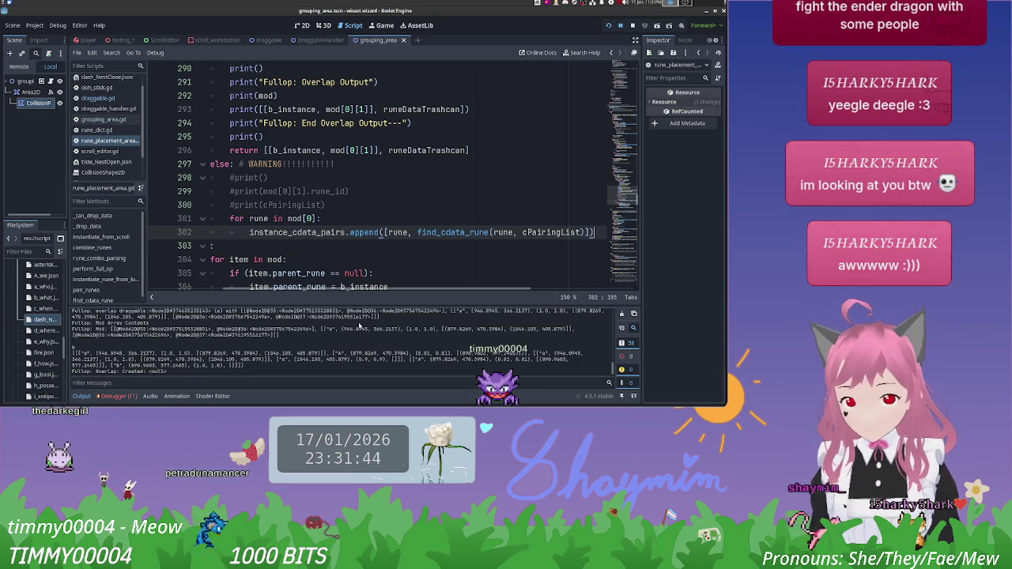
pyautogui.moveTo(340, 289); pyautogui.dragTo(287, 289)
pyautogui.scroll(3, 412, 220)
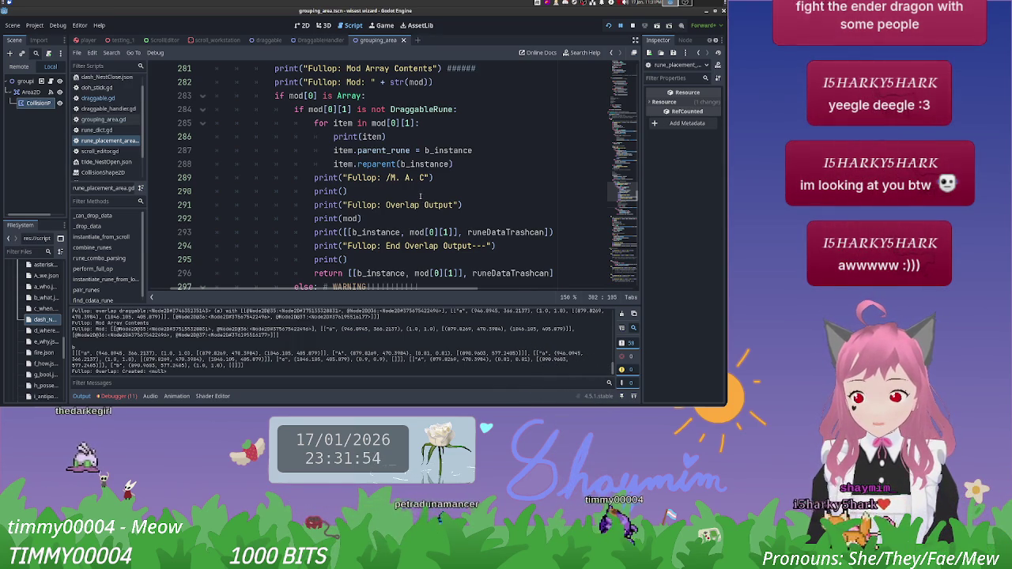
pyautogui.scroll(-1, 420, 196)
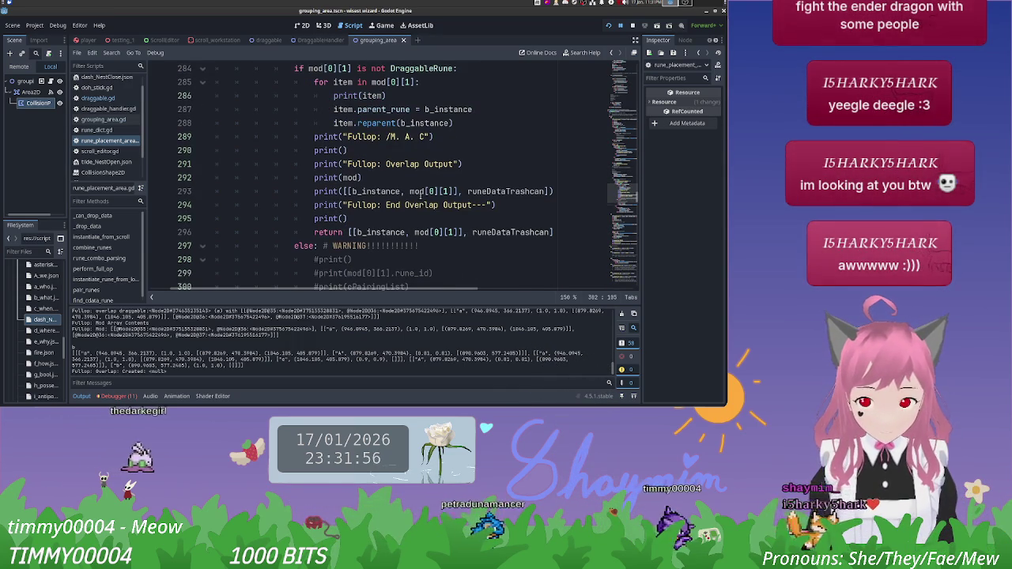
pyautogui.scroll(-2, 420, 192)
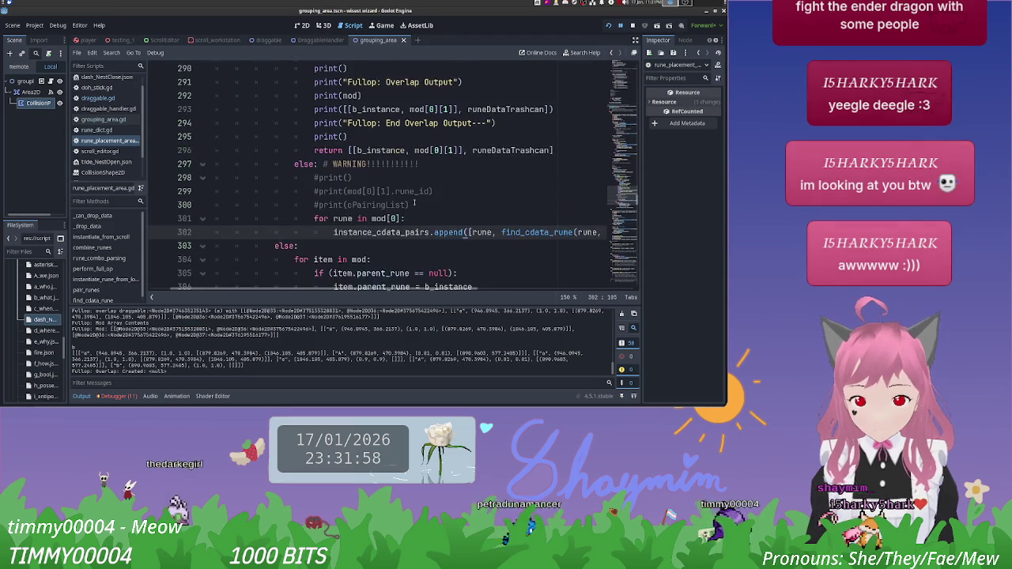
pyautogui.scroll(-1, 414, 204)
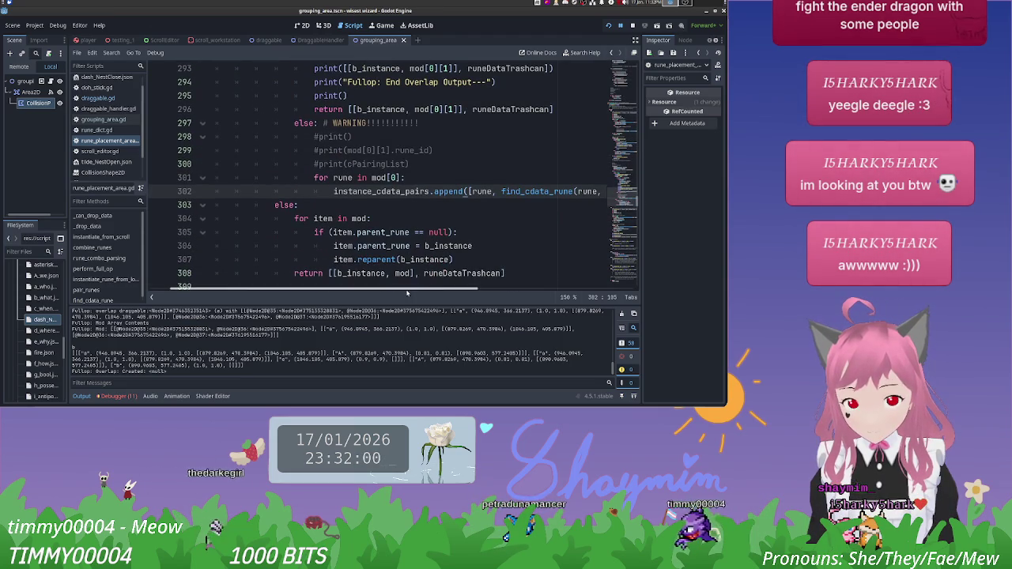
pyautogui.hscroll(2, 435, 289)
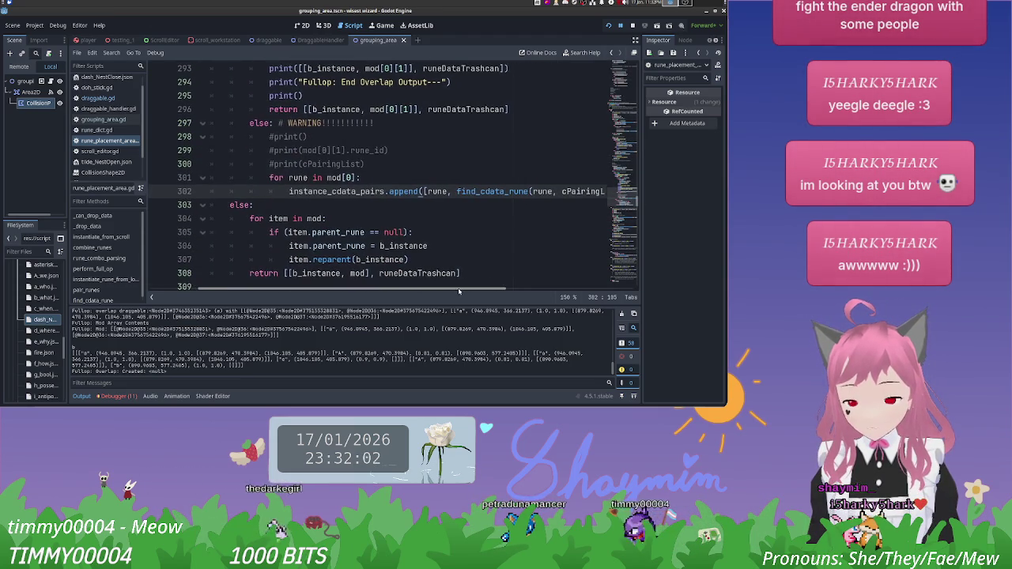
pyautogui.scroll(-2, 457, 232)
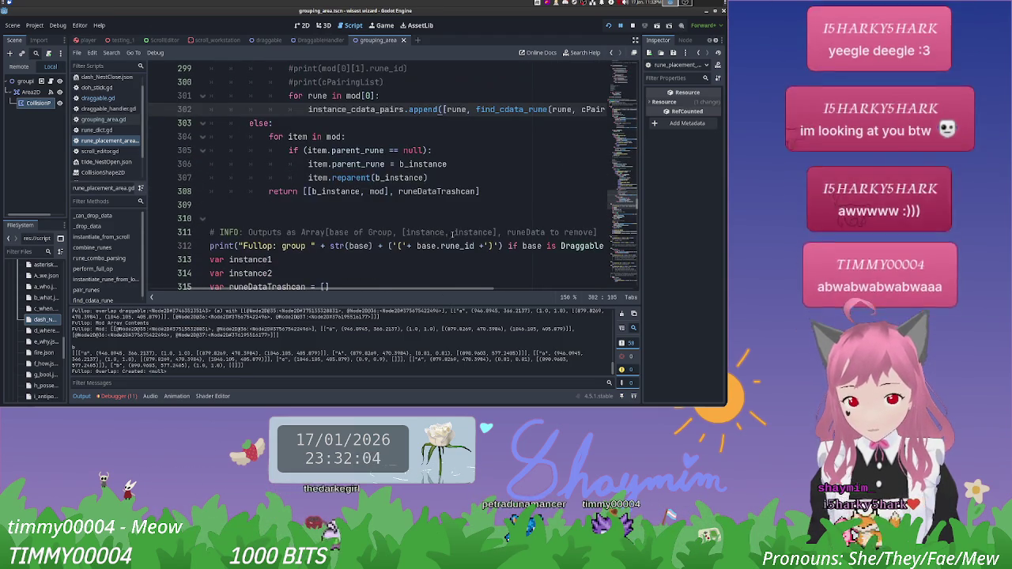
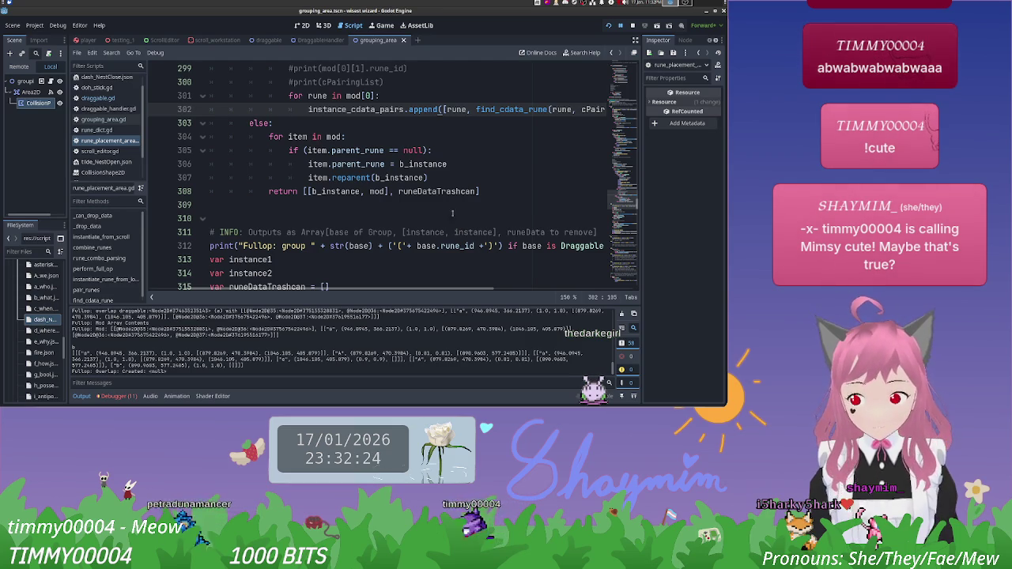
# Step: Scroll through the rune loop of rune_placement_area.gd to locate the instance_cdata_pairs append
pyautogui.scroll(3, 497, 227)
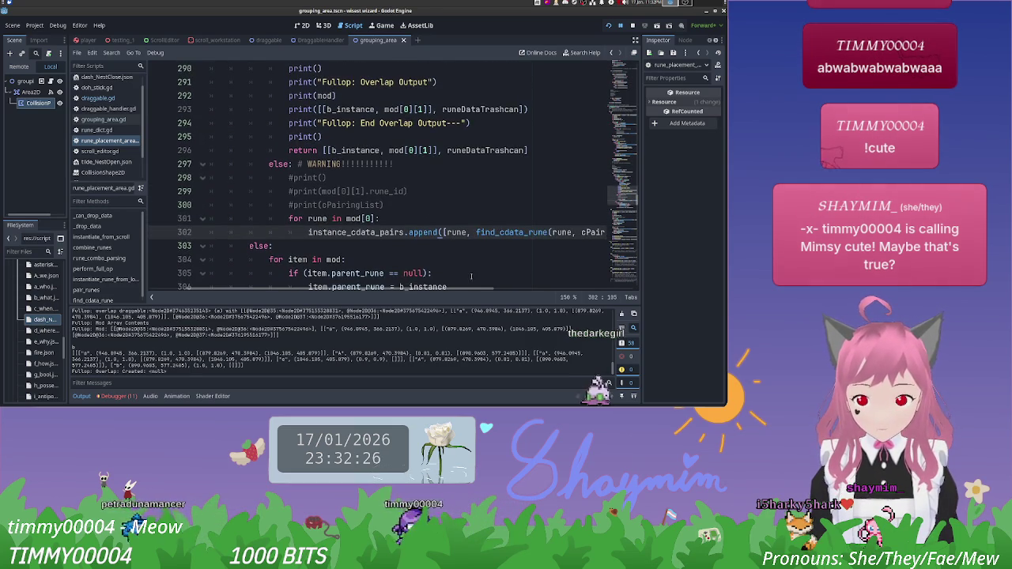
pyautogui.moveTo(460, 288)
pyautogui.mouseDown()
pyautogui.moveTo(527, 285)
pyautogui.moveTo(504, 273)
pyautogui.moveTo(519, 271)
pyautogui.moveTo(483, 275)
pyautogui.mouseUp()
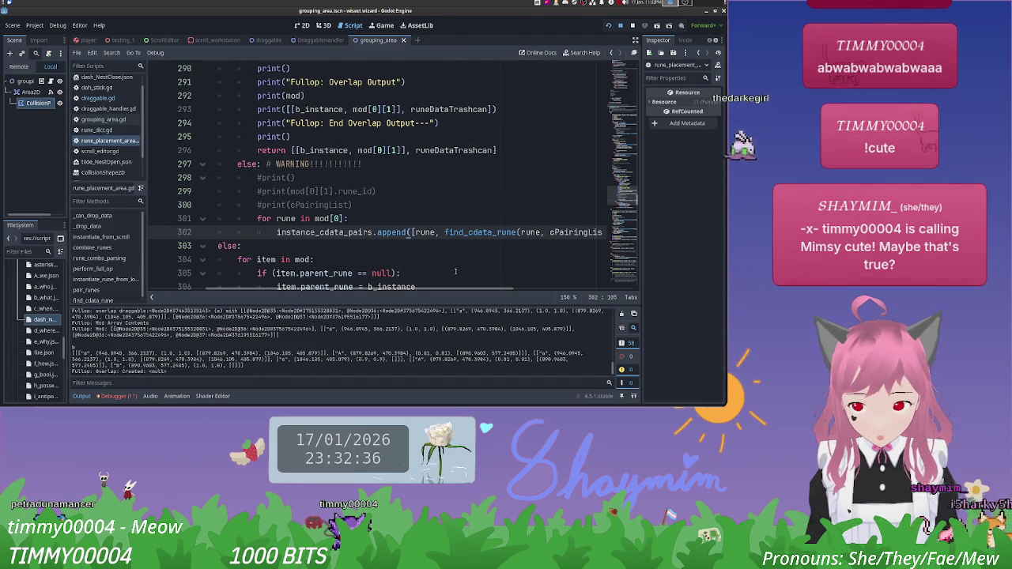
pyautogui.scroll(3, 415, 258)
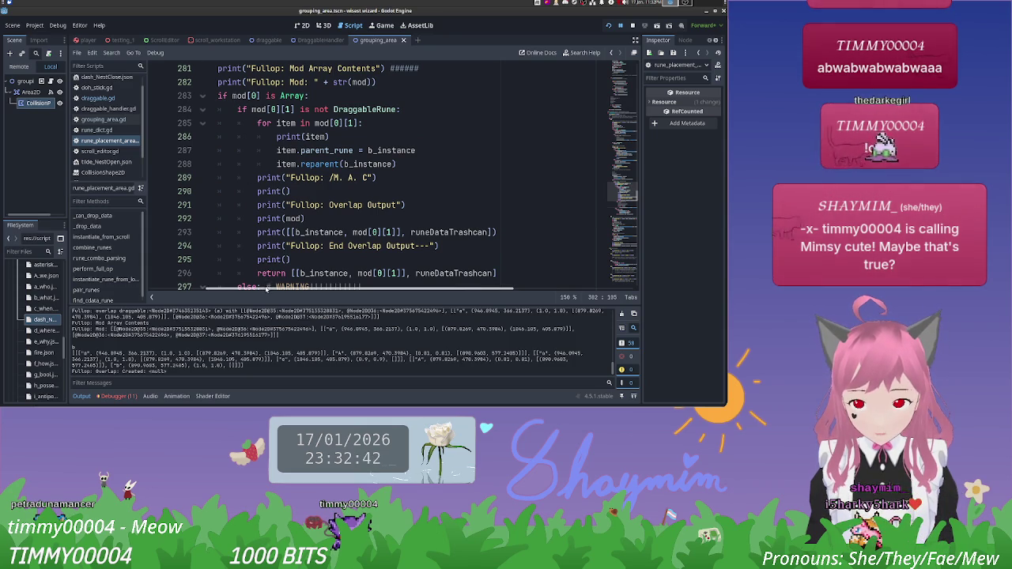
pyautogui.hscroll(-2, 265, 290)
pyautogui.scroll(2, 292, 230)
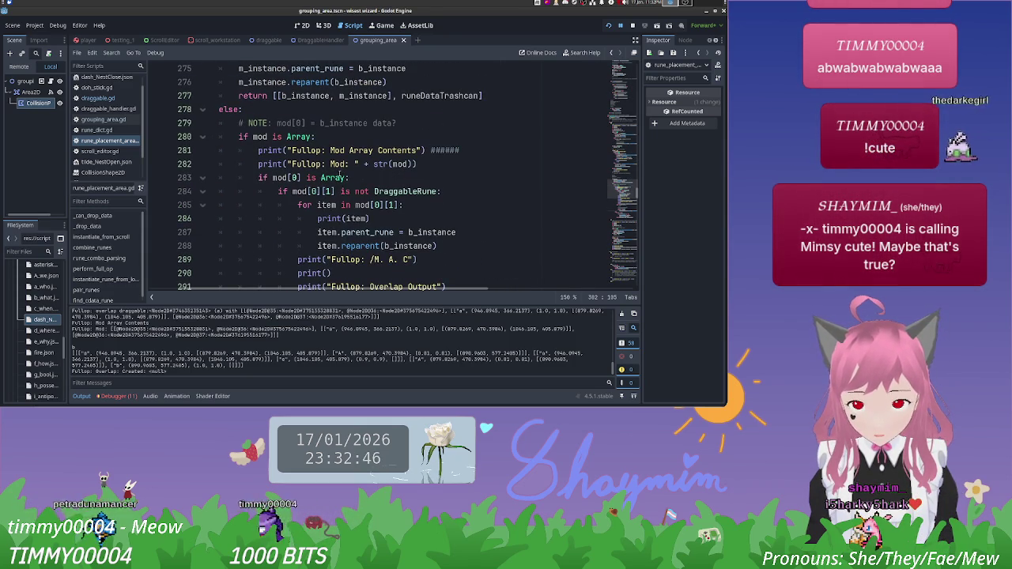
pyautogui.moveTo(334, 179)
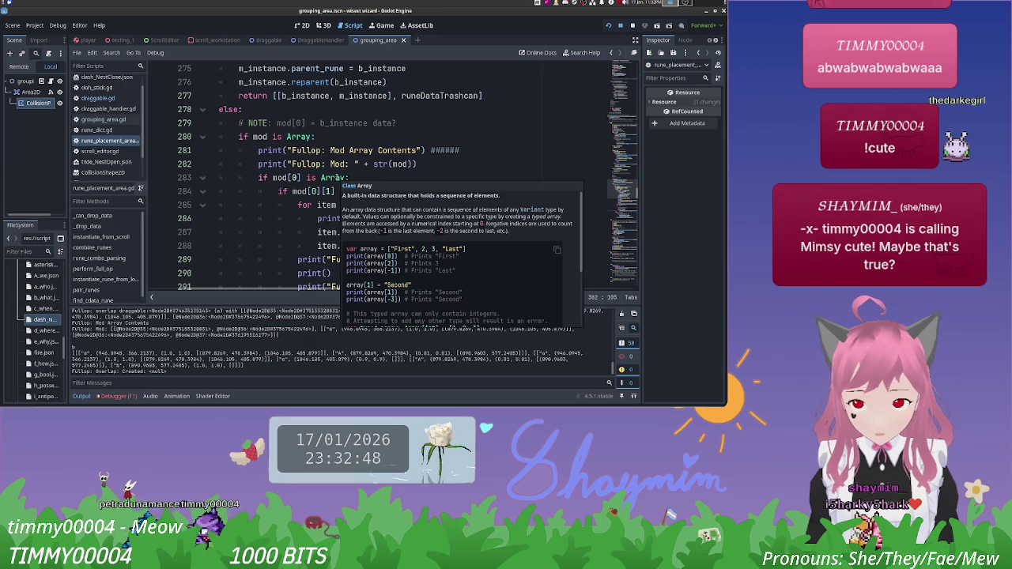
pyautogui.scroll(2, 483, 203)
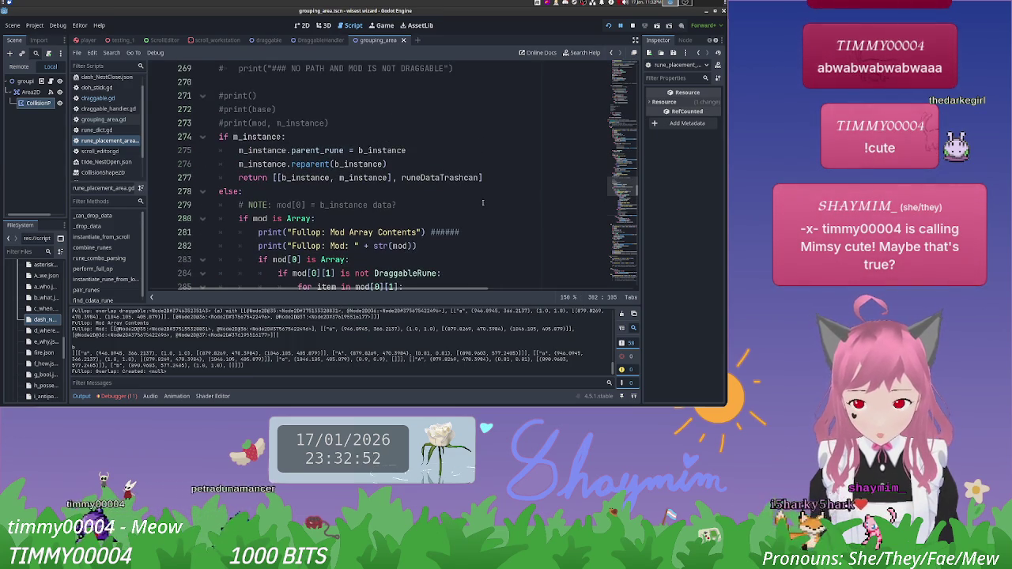
pyautogui.scroll(2, 482, 203)
pyautogui.scroll(-1, 482, 204)
pyautogui.scroll(1, 356, 171)
pyautogui.scroll(6, 251, 109)
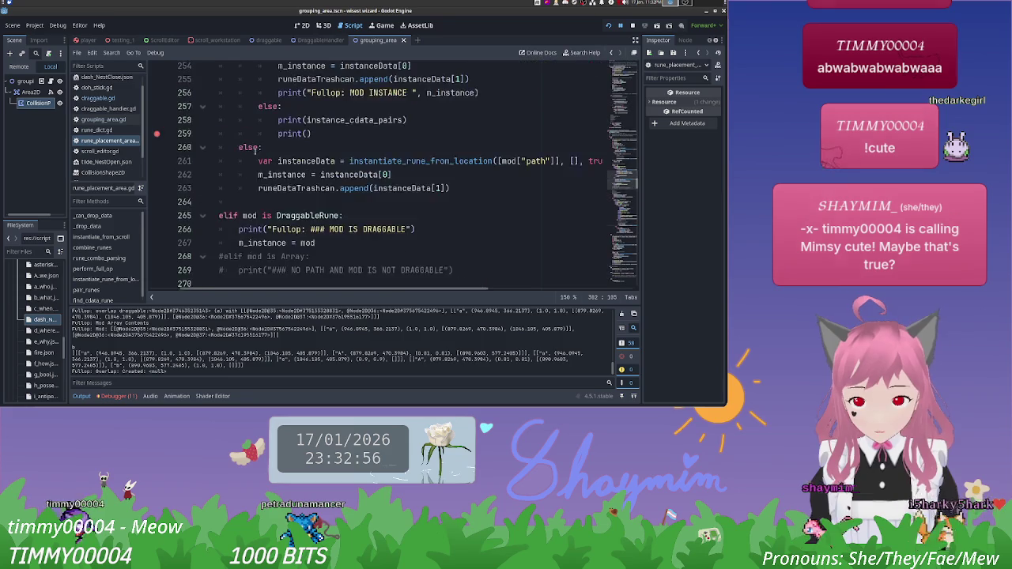
pyautogui.scroll(-4, 265, 166)
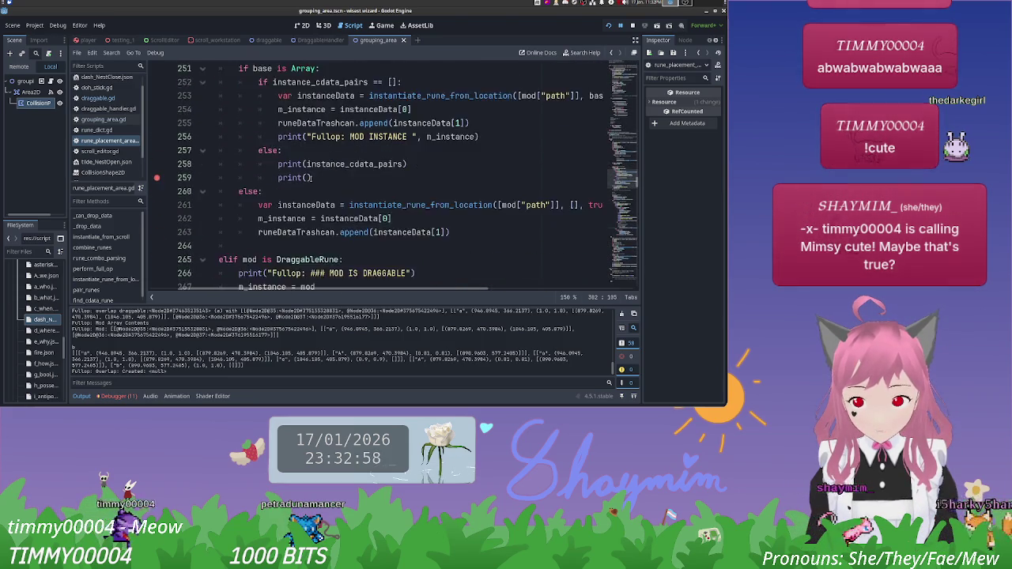
pyautogui.scroll(3, 269, 170)
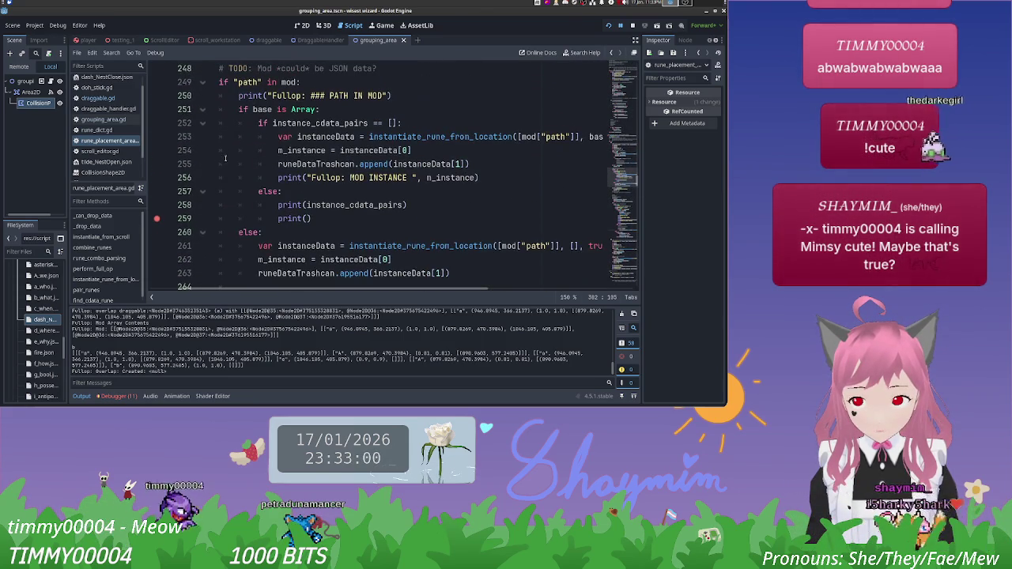
pyautogui.scroll(-2, 261, 123)
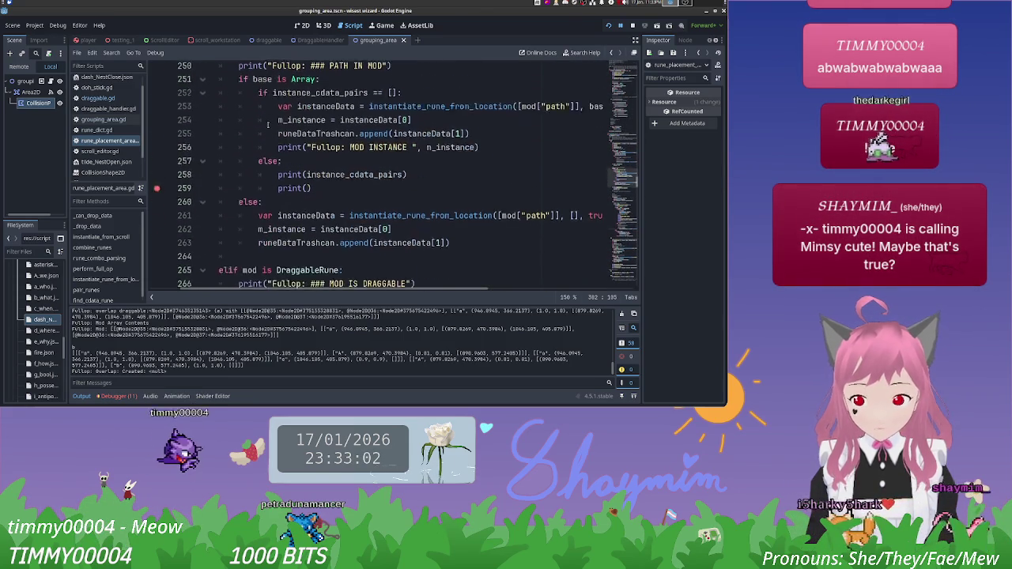
pyautogui.scroll(-3, 268, 125)
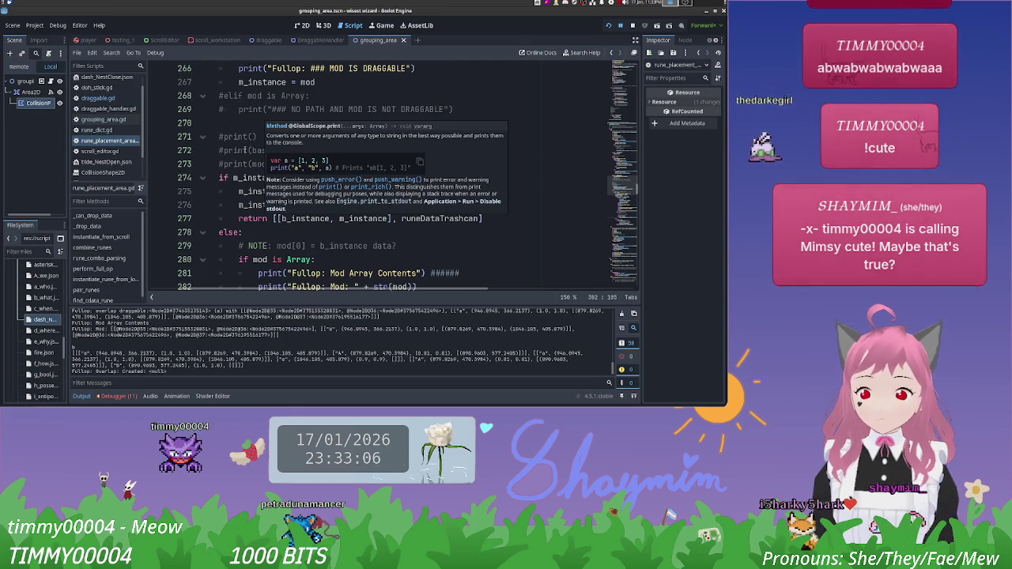
pyautogui.scroll(2, 225, 189)
pyautogui.scroll(1, 224, 189)
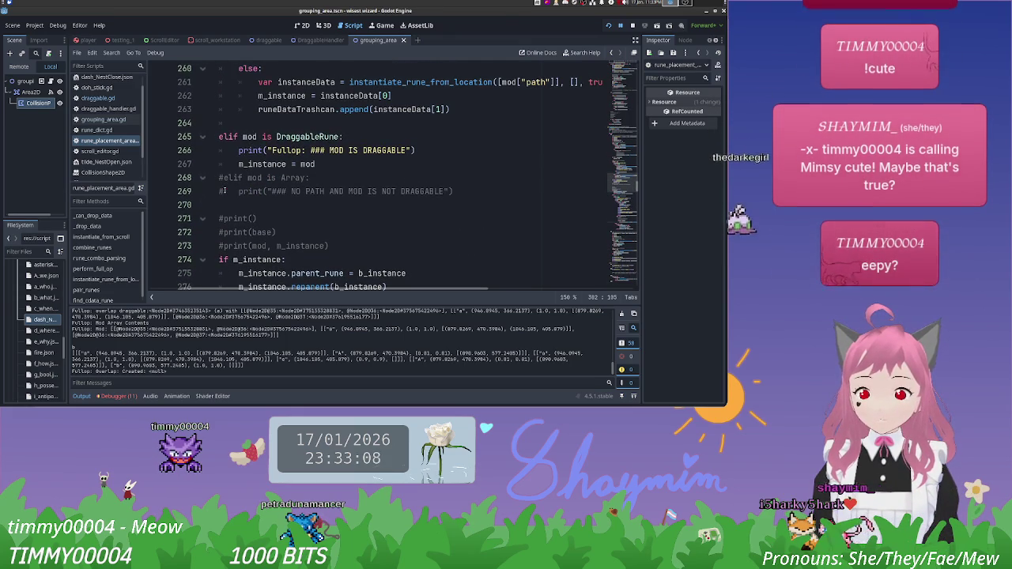
pyautogui.scroll(-4, 382, 197)
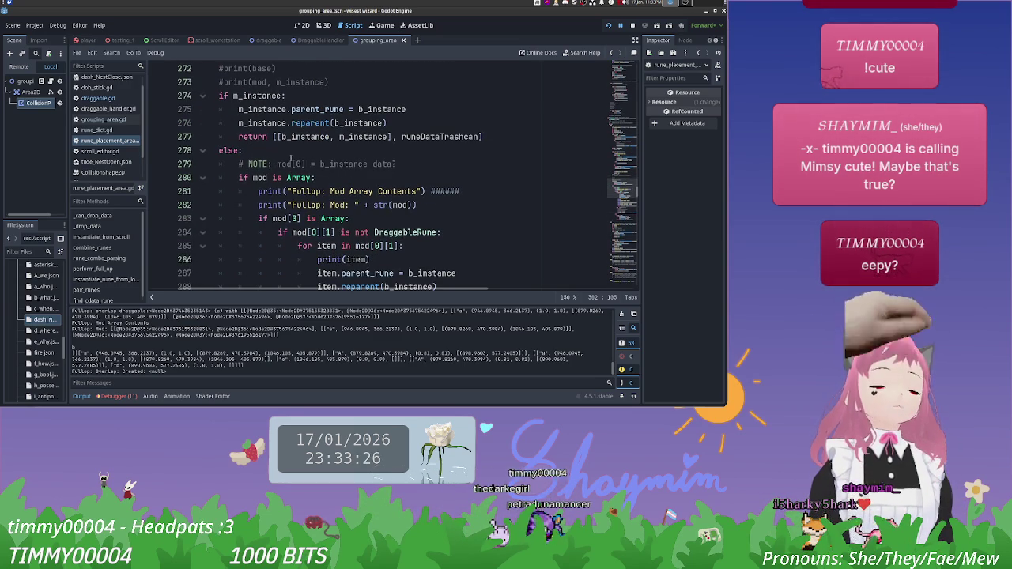
# Step: Insert print(base) on a new line 303 right after the instance_cdata_pairs append
pyautogui.moveTo(291, 159)
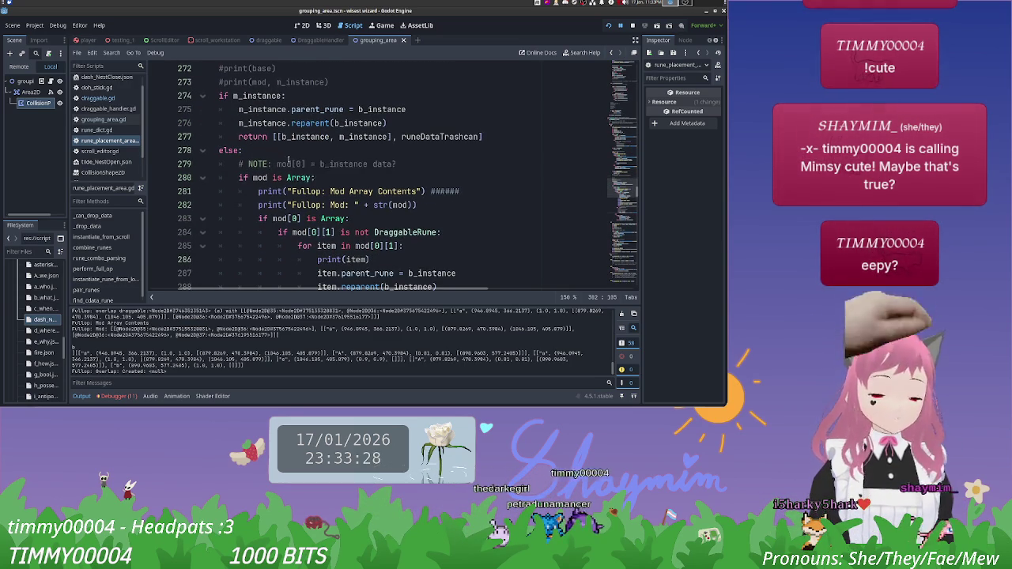
pyautogui.scroll(-8, 289, 159)
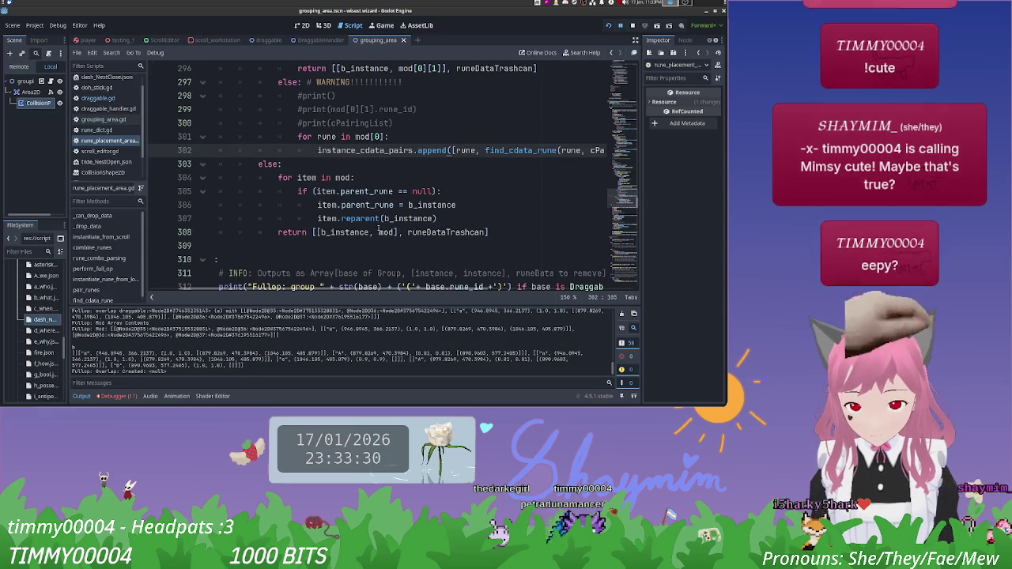
pyautogui.scroll(7, 382, 260)
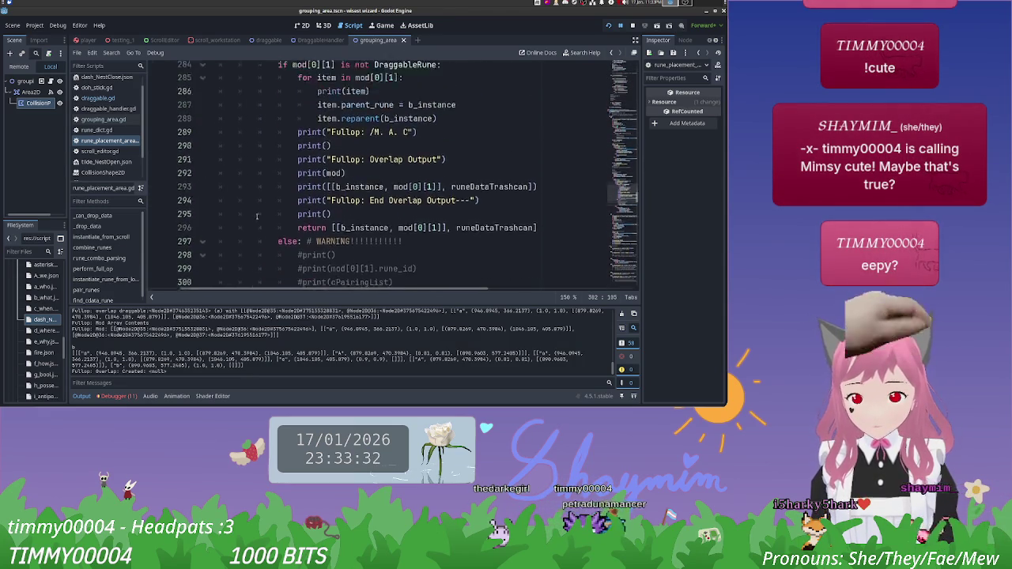
pyautogui.scroll(-6, 269, 203)
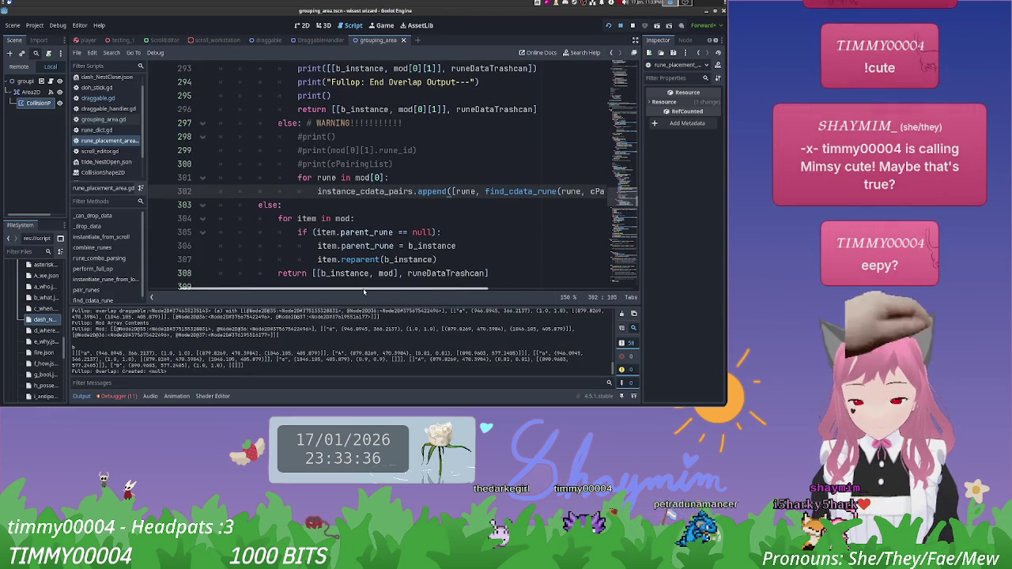
pyautogui.moveTo(364, 291)
pyautogui.mouseDown()
pyautogui.moveTo(411, 282)
pyautogui.moveTo(317, 285)
pyautogui.moveTo(418, 275)
pyautogui.mouseUp()
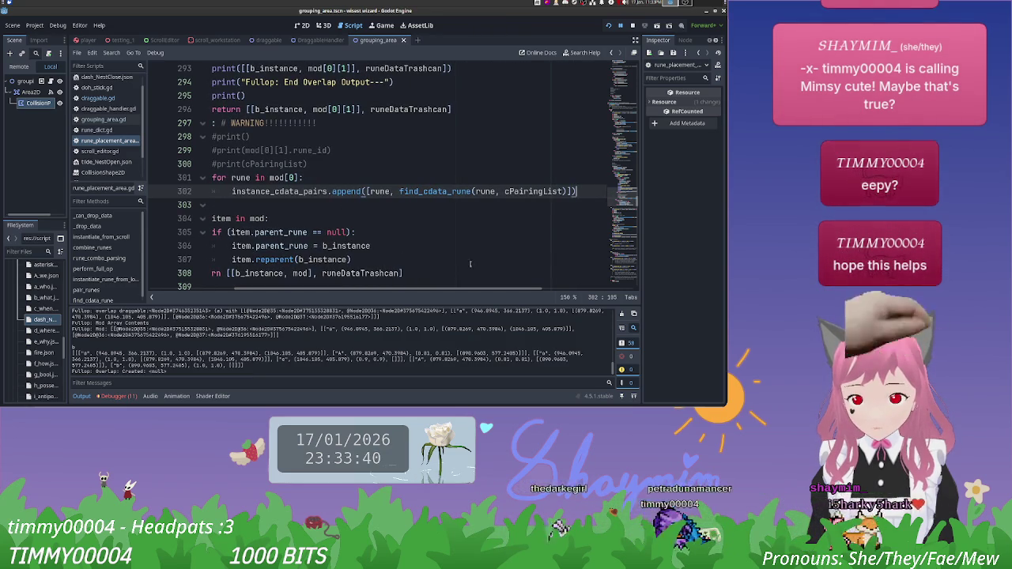
pyautogui.press('Return')
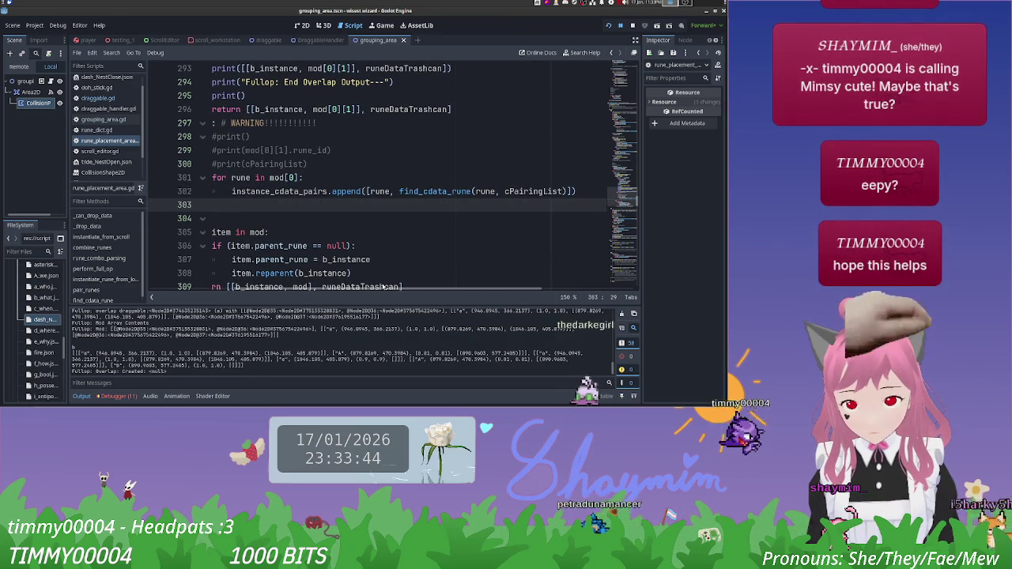
pyautogui.moveTo(377, 283)
pyautogui.mouseDown()
pyautogui.moveTo(407, 284)
pyautogui.moveTo(260, 293)
pyautogui.mouseUp()
pyautogui.write('print(')
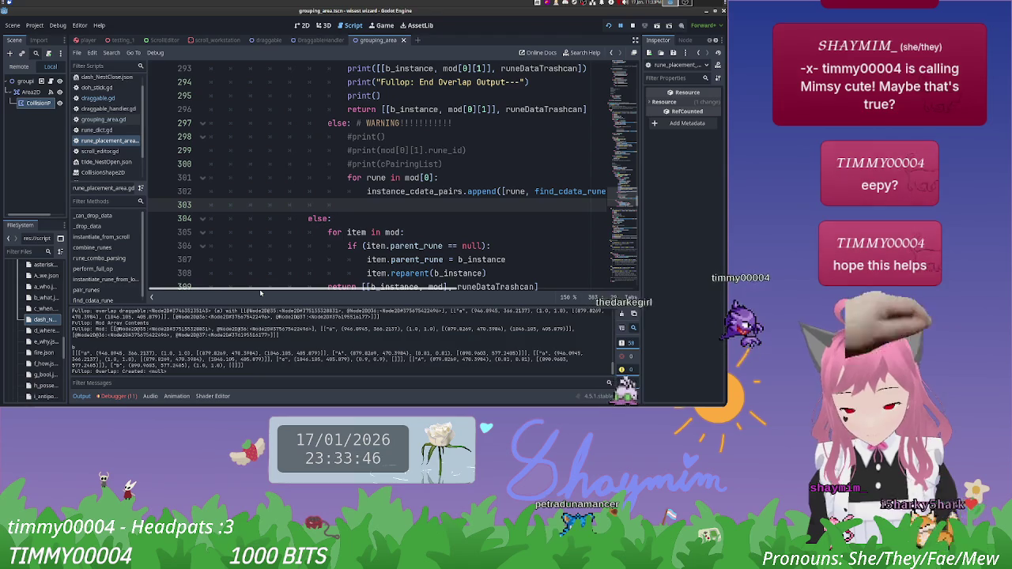
pyautogui.write('base)')
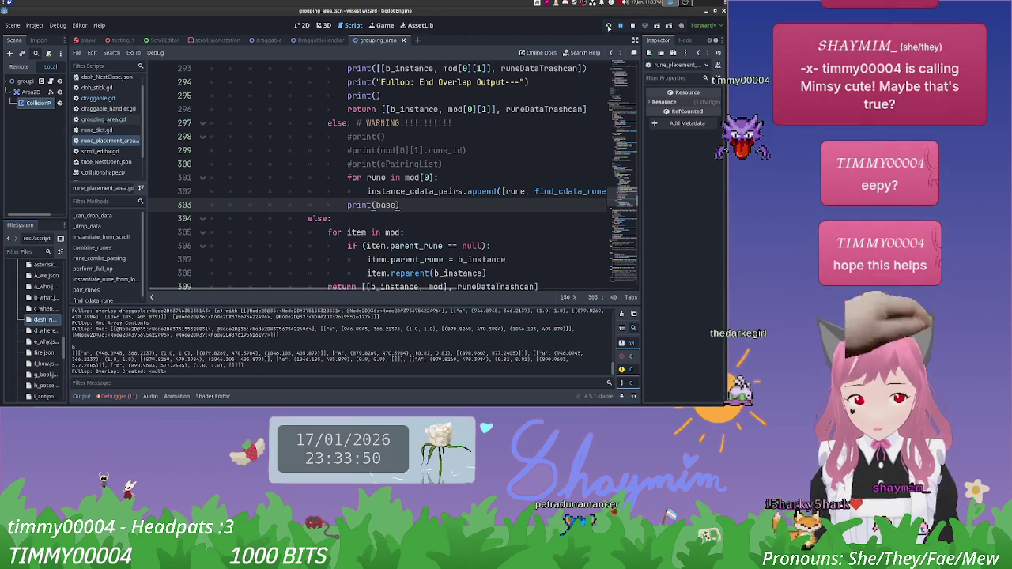
# Step: Rerun, check the Output log, add print(data[0]) in find_cdata_rune's data loop, and rerun
pyautogui.click(608, 27)
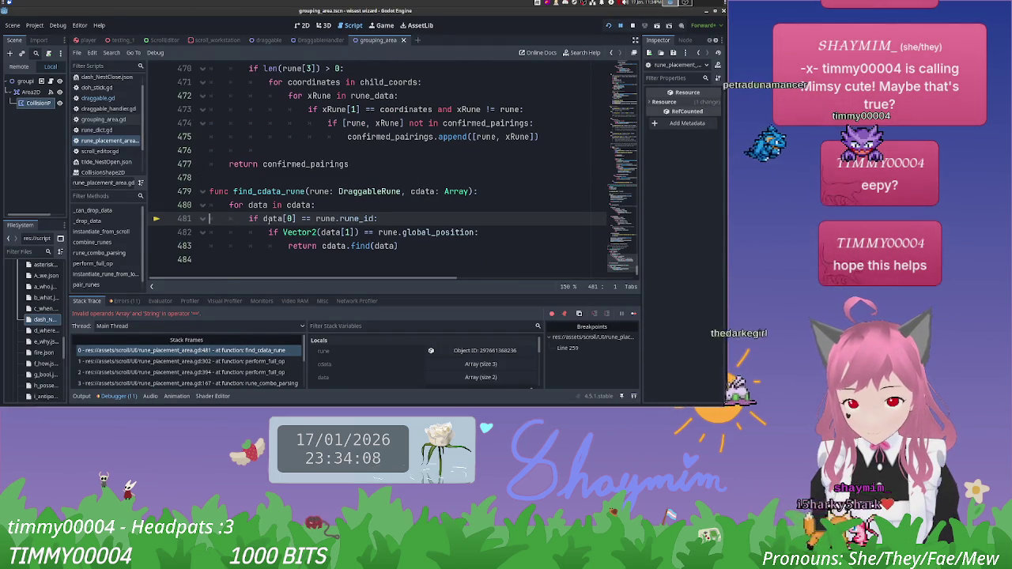
pyautogui.click(83, 397)
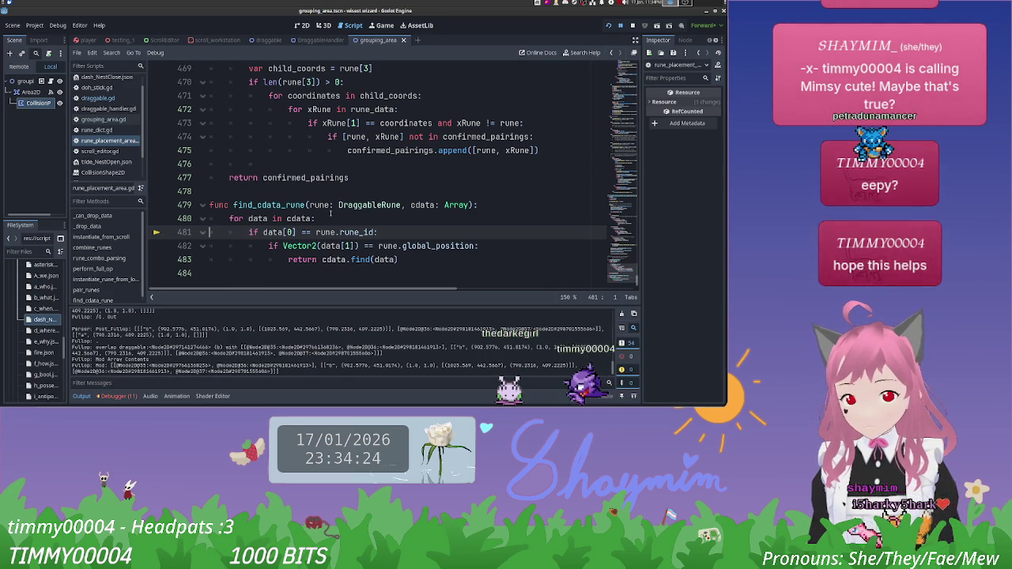
pyautogui.click(326, 217)
pyautogui.press('Return')
pyautogui.write('print(darta')
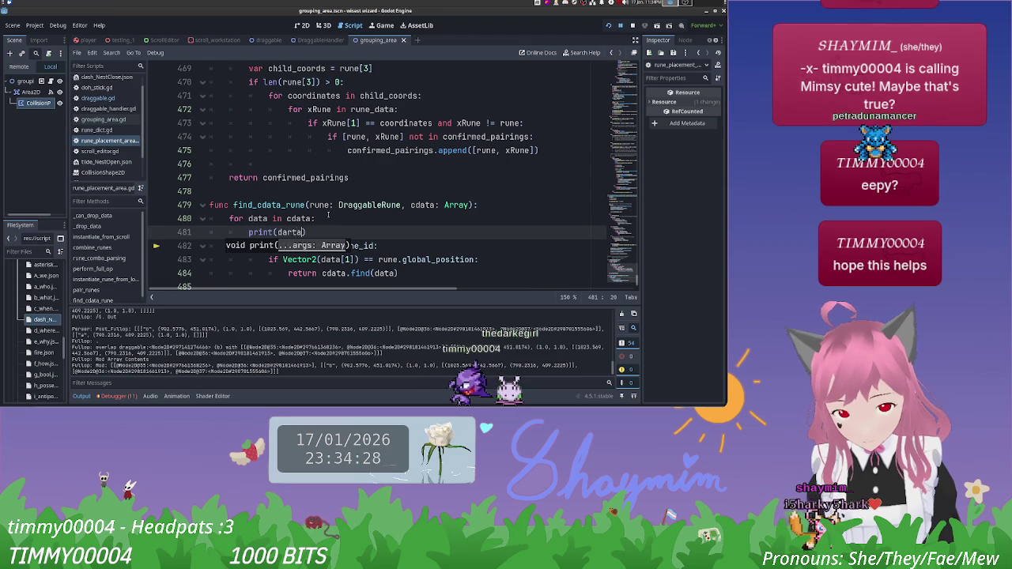
pyautogui.press('BackSpace')
pyautogui.press('BackSpace')
pyautogui.press('BackSpace')
pyautogui.write('ata[0')
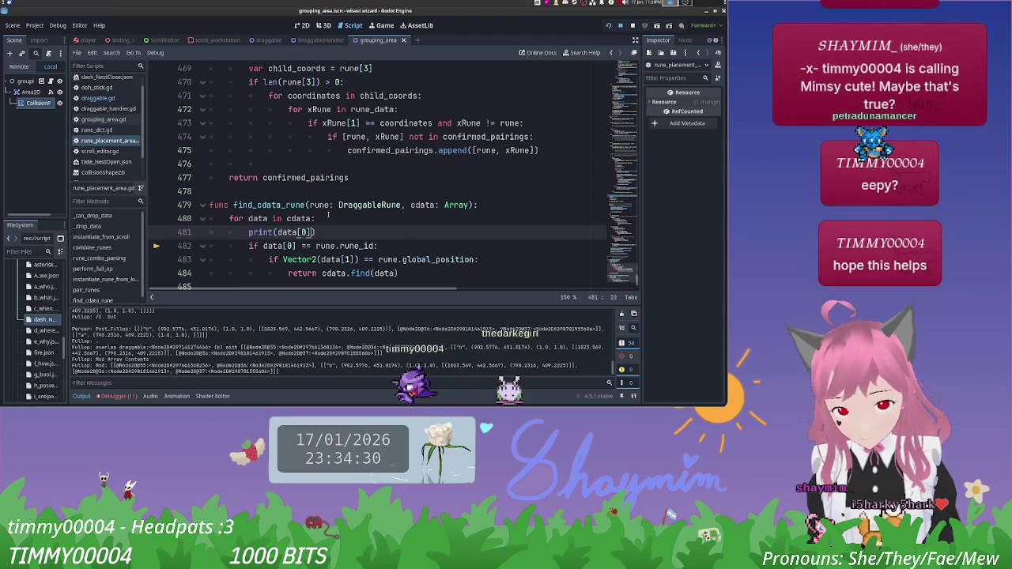
pyautogui.click(608, 25)
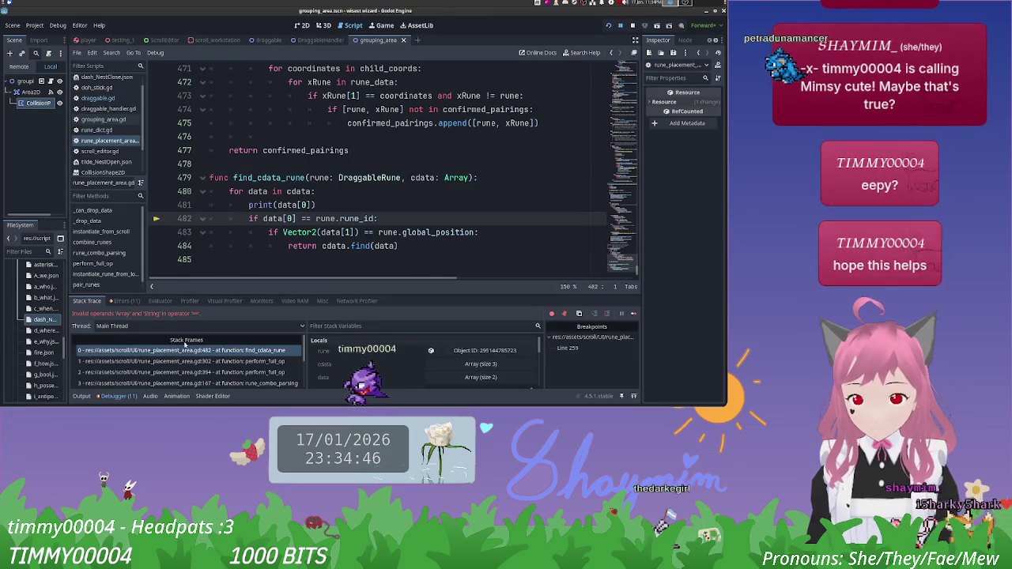
# Step: Add print(cdata) at the top of find_cdata_rune and relaunch to the scroll menu
pyautogui.click(81, 396)
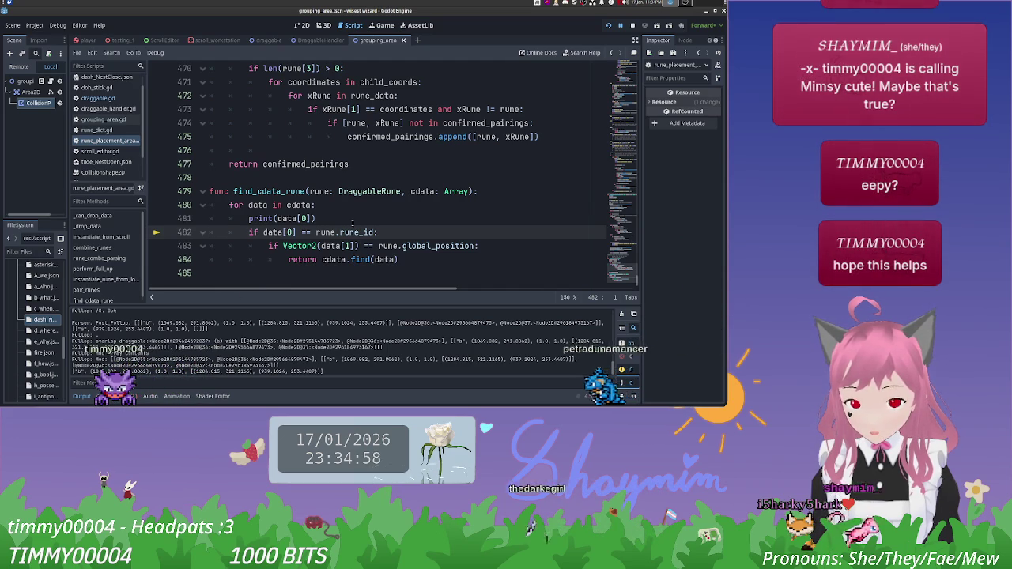
pyautogui.click(475, 191)
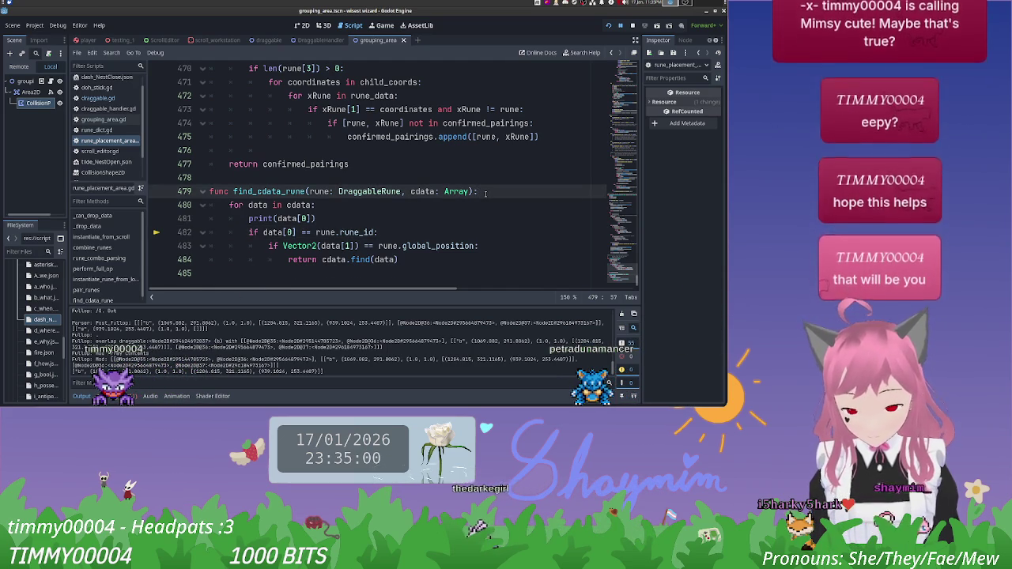
pyautogui.press('Return')
pyautogui.write('print(cdata')
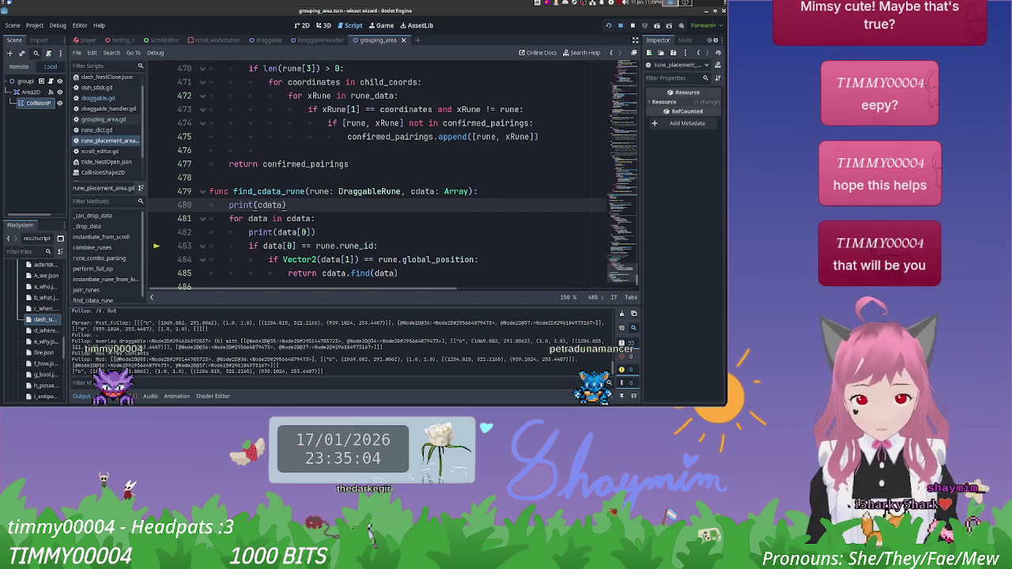
pyautogui.click(609, 26)
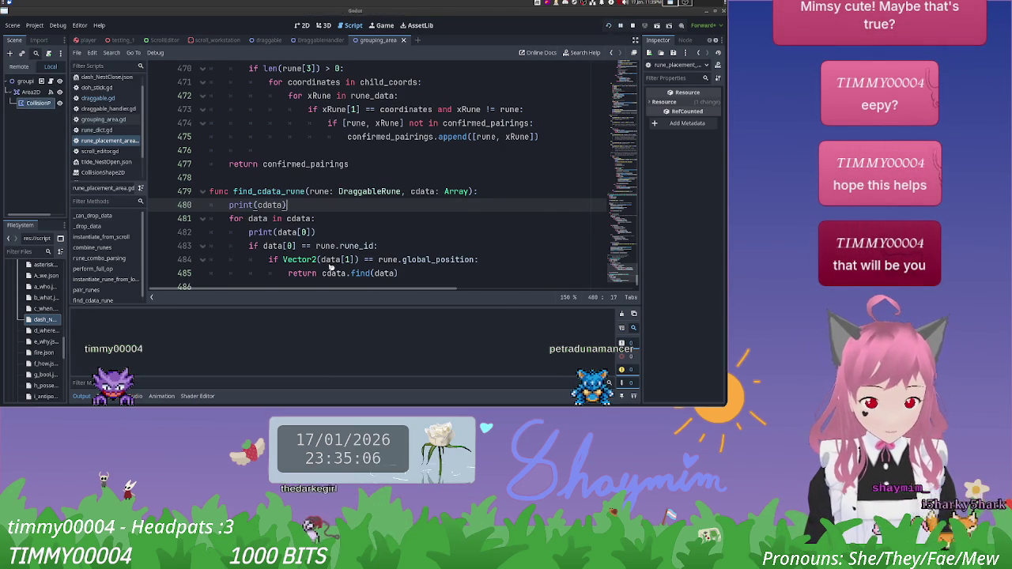
pyautogui.press('Escape')
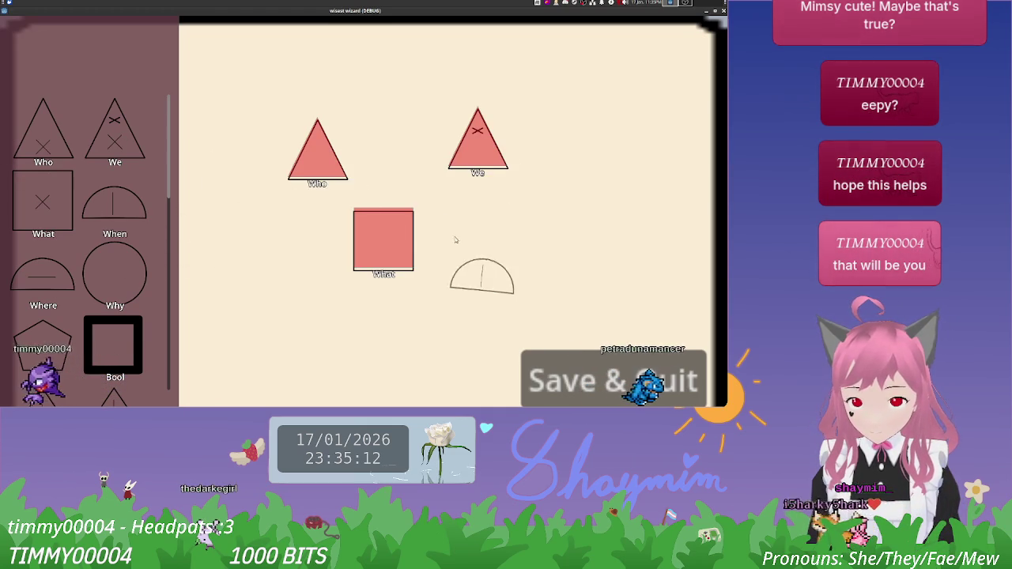
# Step: Overlap the Who, We and When runes with the What square, then view the Output log
pyautogui.moveTo(321, 174); pyautogui.dragTo(348, 222)
pyautogui.moveTo(487, 157); pyautogui.dragTo(423, 206)
pyautogui.moveTo(487, 222); pyautogui.dragTo(488, 201)
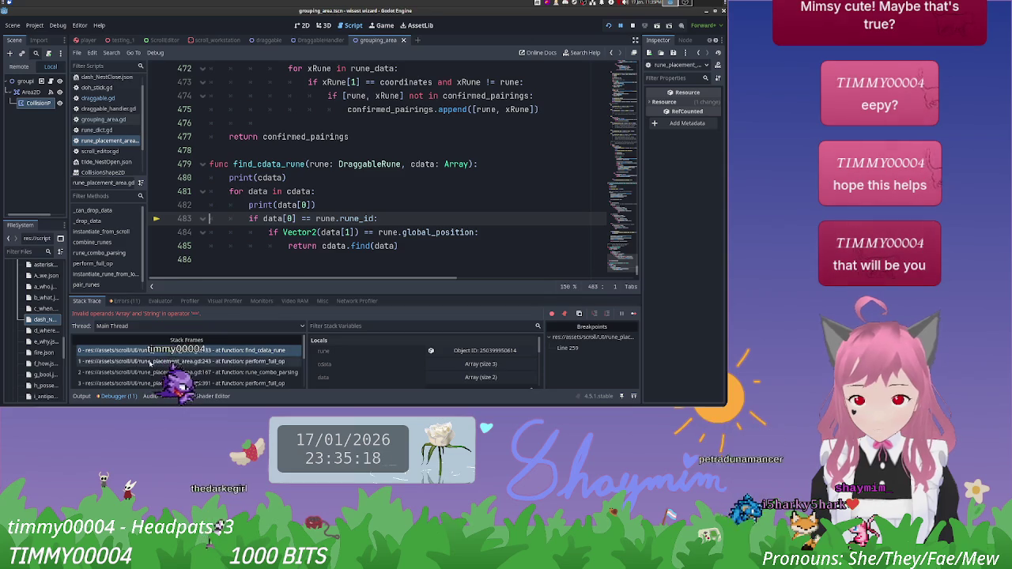
pyautogui.click(82, 396)
pyautogui.write('[0]')
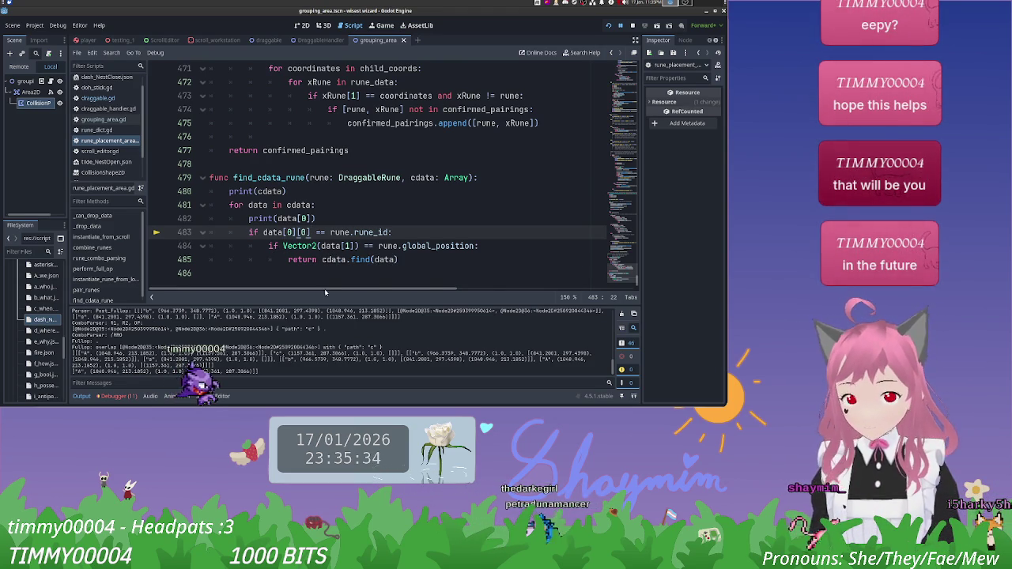
# Step: Delete the print(data[0]) and print(cdata) debug lines and restart the game
pyautogui.moveTo(327, 225); pyautogui.dragTo(273, 218)
pyautogui.press('BackSpace')
pyautogui.press('BackSpace')
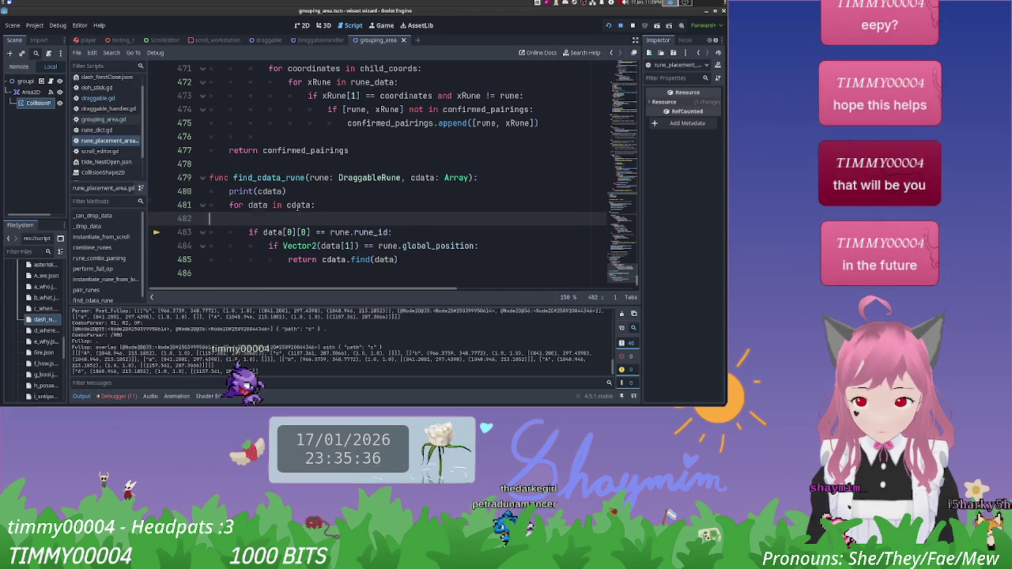
pyautogui.moveTo(317, 192); pyautogui.dragTo(210, 191)
pyautogui.press('BackSpace')
pyautogui.press('BackSpace')
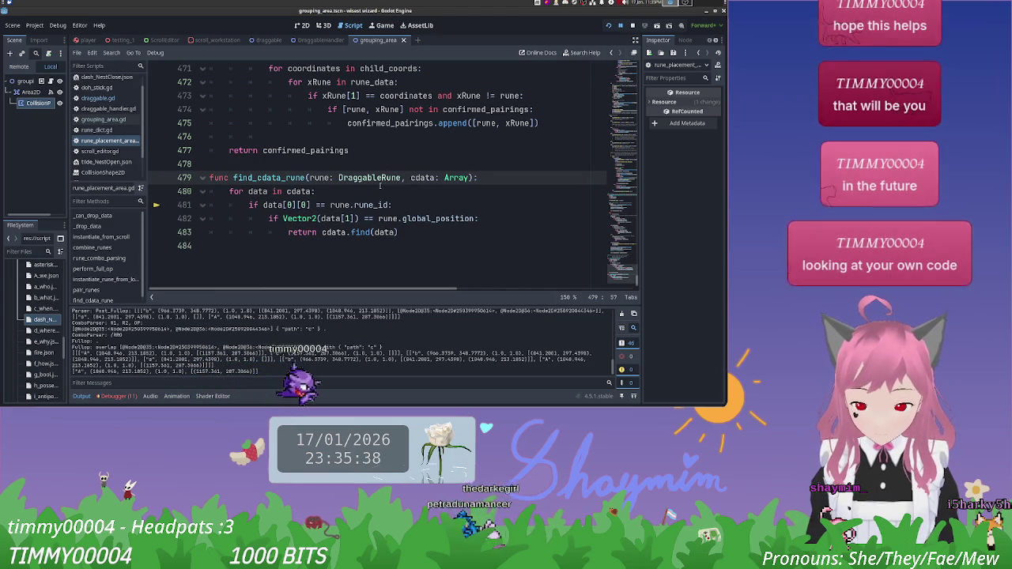
pyautogui.click(463, 219)
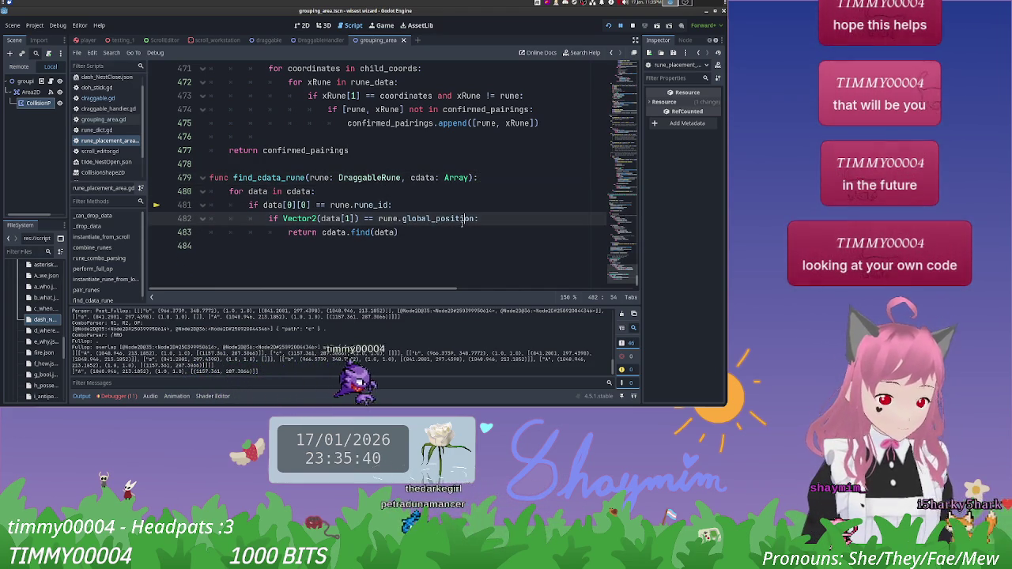
pyautogui.click(608, 27)
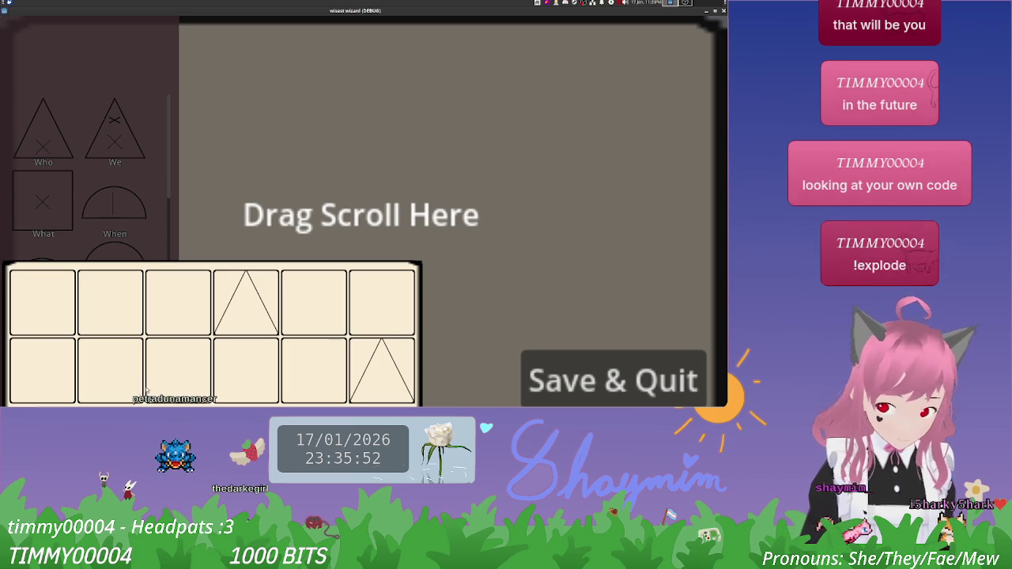
# Step: Open the blank scroll canvas from the Drag Scroll Here area
pyautogui.click(313, 193)
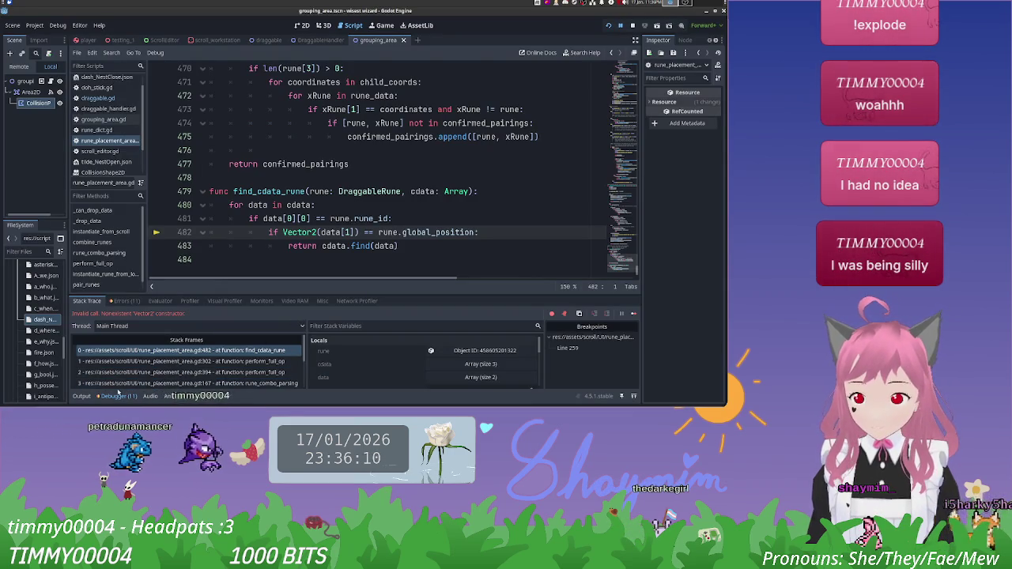
# Step: Begin rewriting the data[1] index inside the Vector2 call on line 482
pyautogui.moveTo(356, 232); pyautogui.dragTo(336, 232)
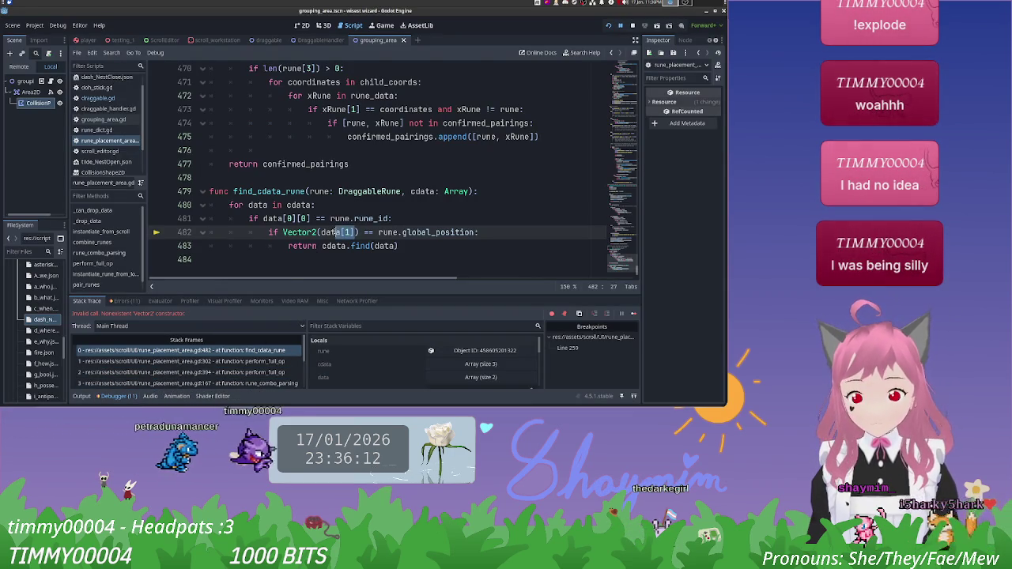
pyautogui.write('1]')
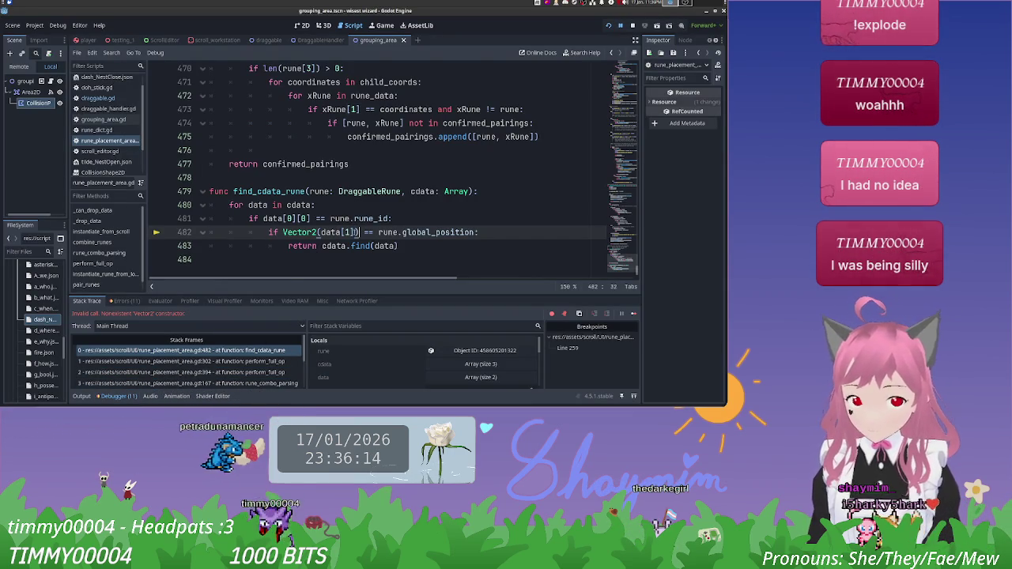
pyautogui.click(344, 232)
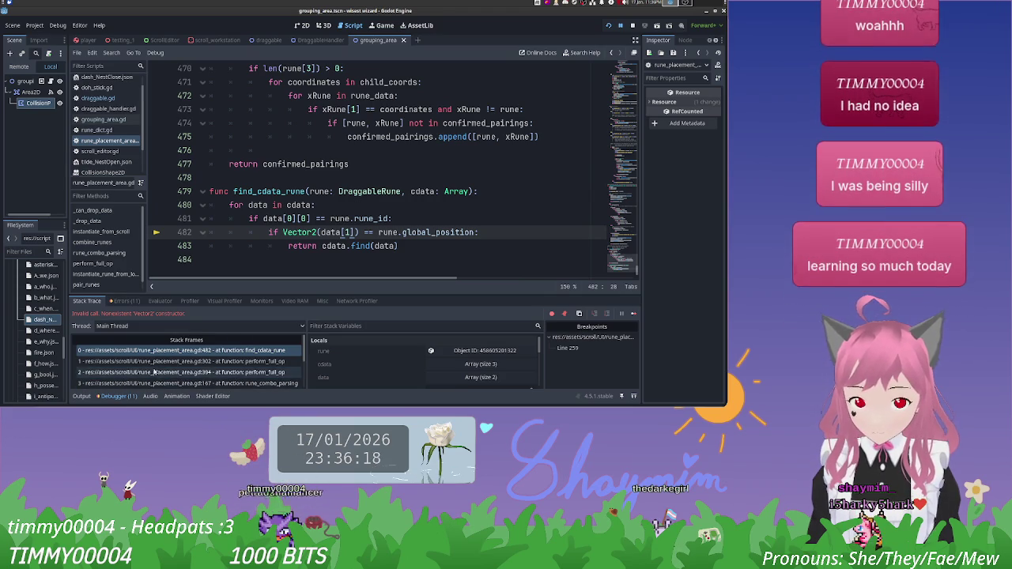
# Step: Inspect cdata in Stack Variables, make line 482 Vector2(data[0][1]), and relaunch with F5
pyautogui.click(410, 363)
pyautogui.scroll(-2, 407, 363)
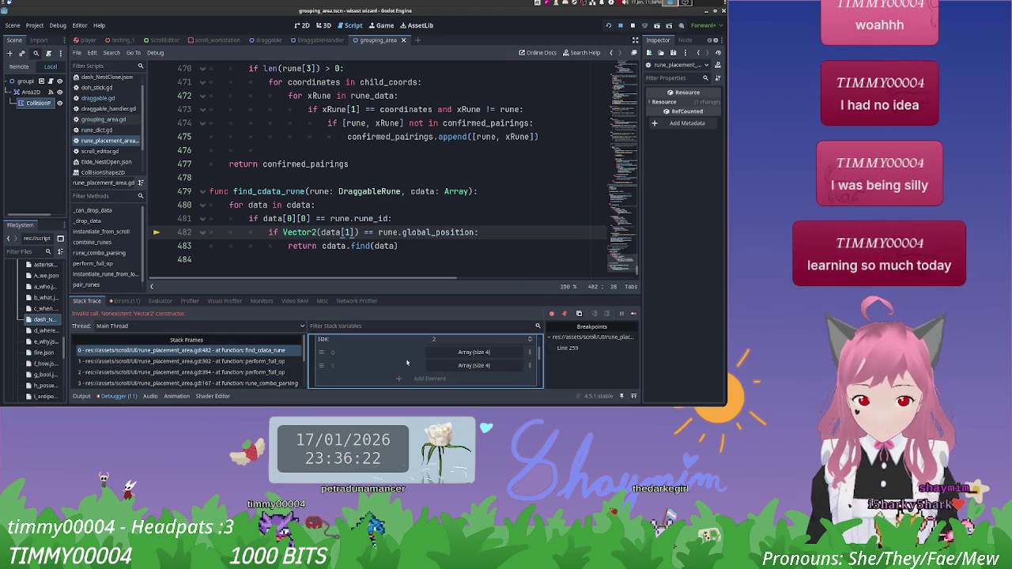
pyautogui.click(450, 353)
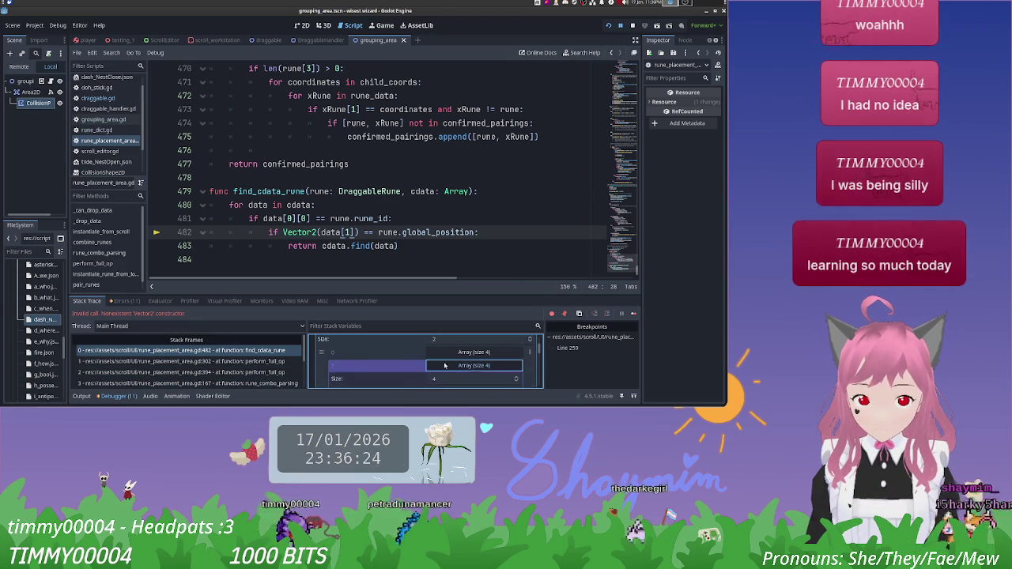
pyautogui.scroll(-1, 363, 353)
pyautogui.scroll(-2, 369, 353)
pyautogui.scroll(5, 375, 355)
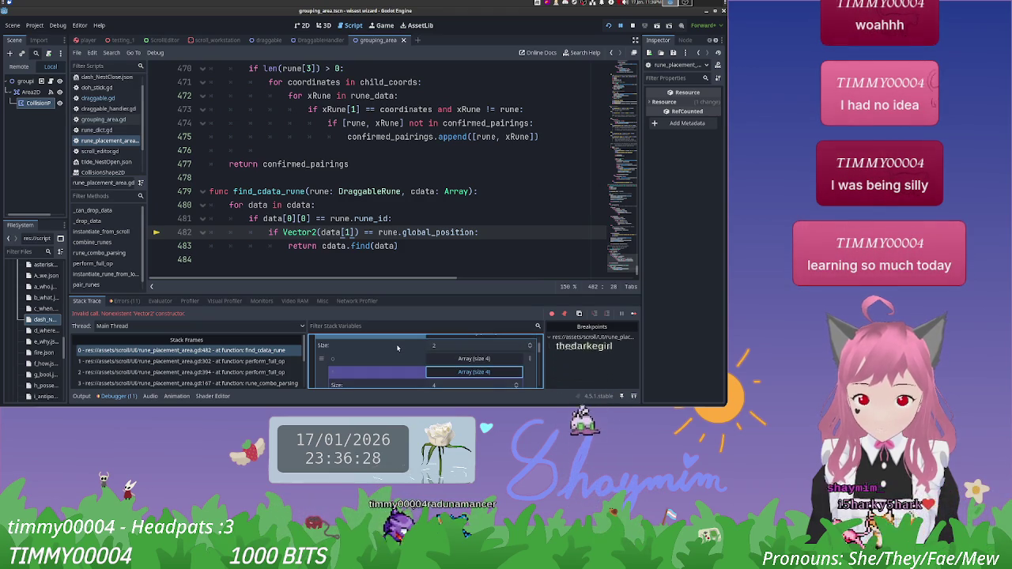
pyautogui.scroll(-4, 368, 364)
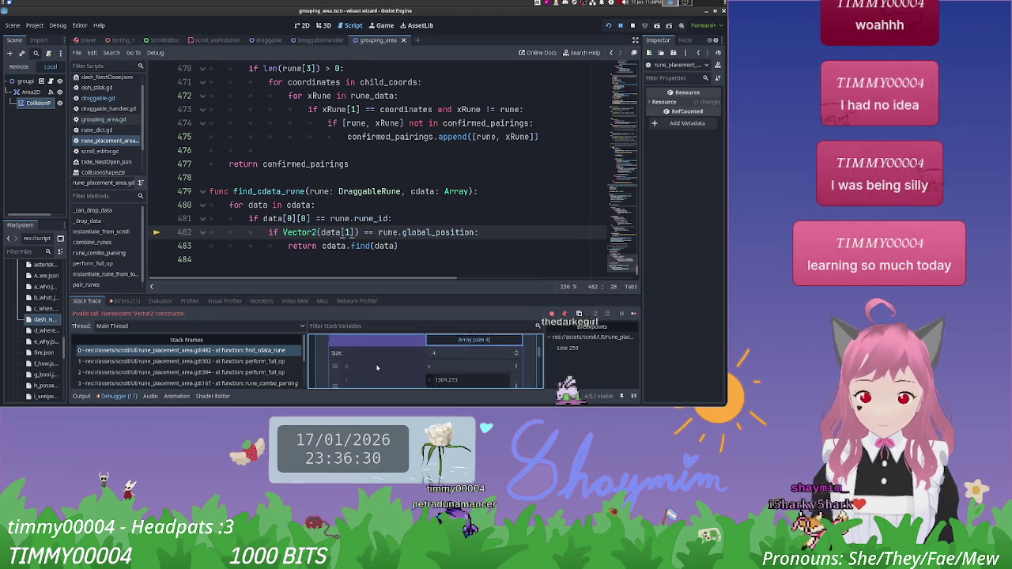
pyautogui.scroll(-3, 387, 364)
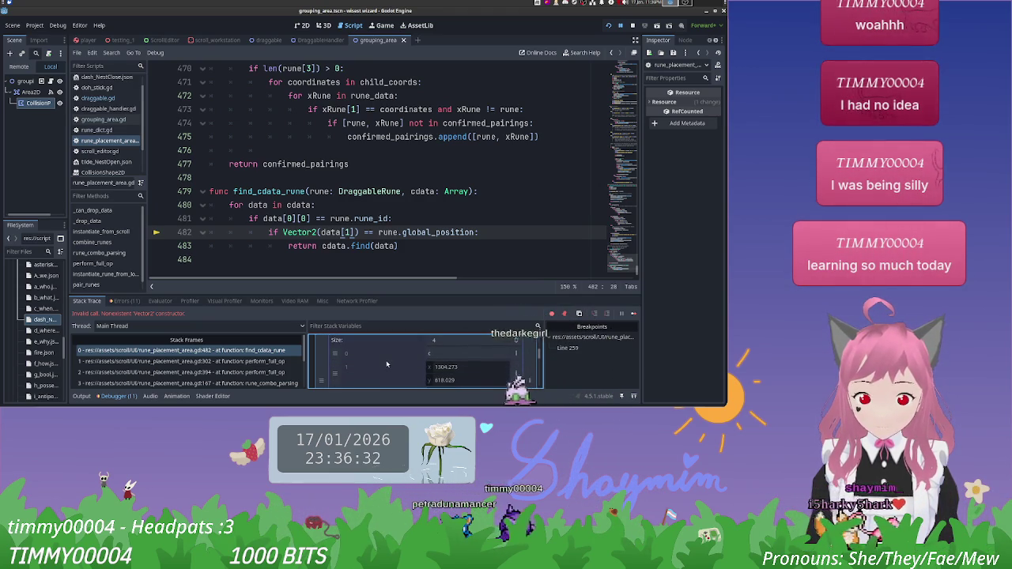
pyautogui.scroll(3, 386, 363)
pyautogui.scroll(-3, 386, 361)
pyautogui.write('[0]')
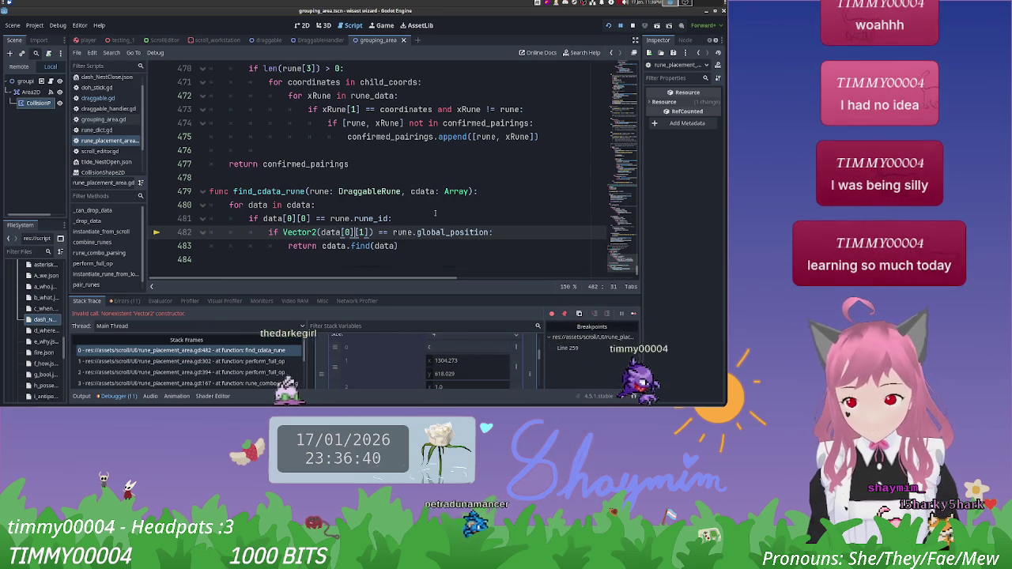
pyautogui.press('F5')
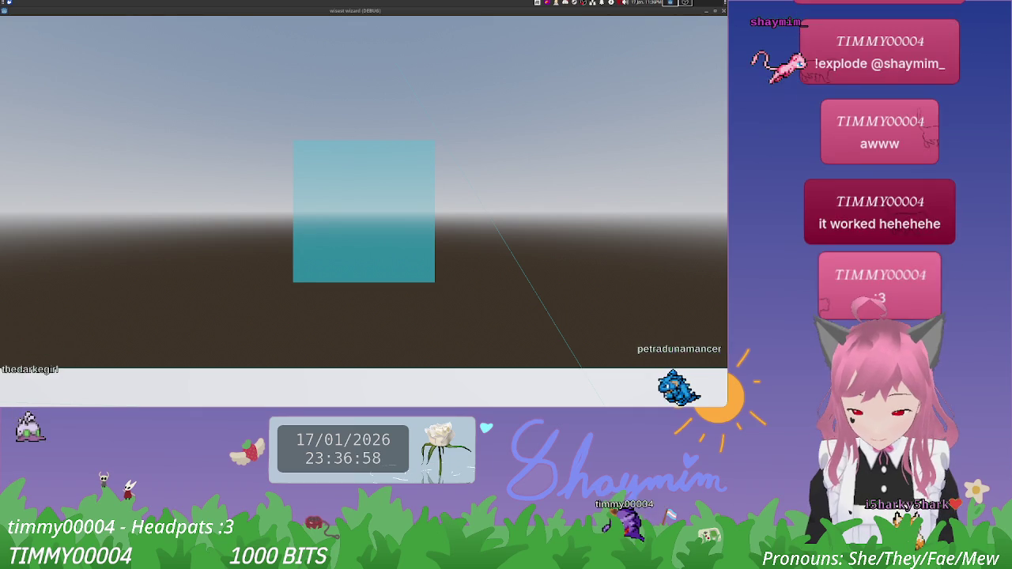
# Step: Return to the game window and open the blank scroll canvas
pyautogui.hotkey('alt', 'Tab')
pyautogui.hotkey('alt', 'Tab')
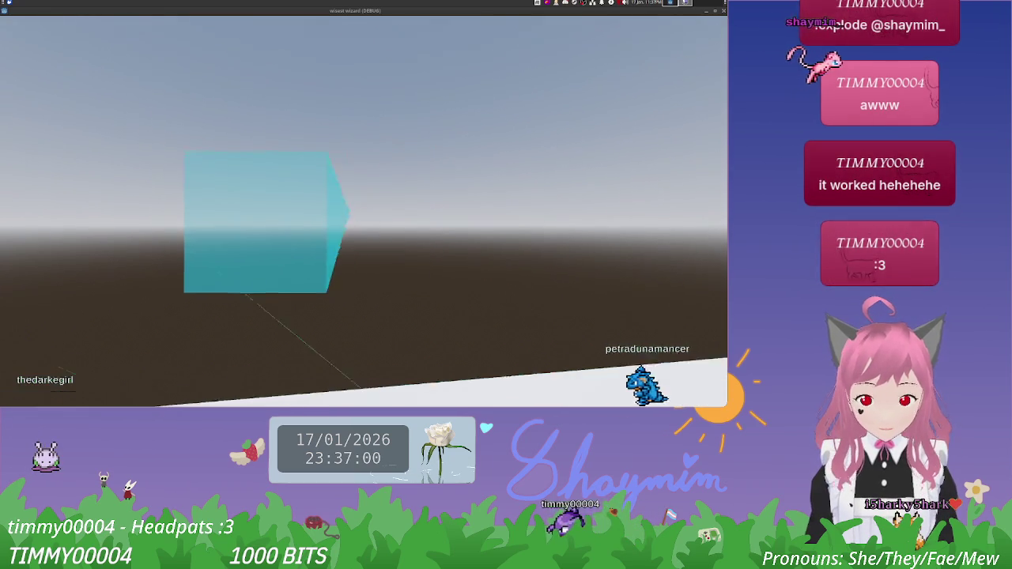
pyautogui.hotkey('alt', 'Tab')
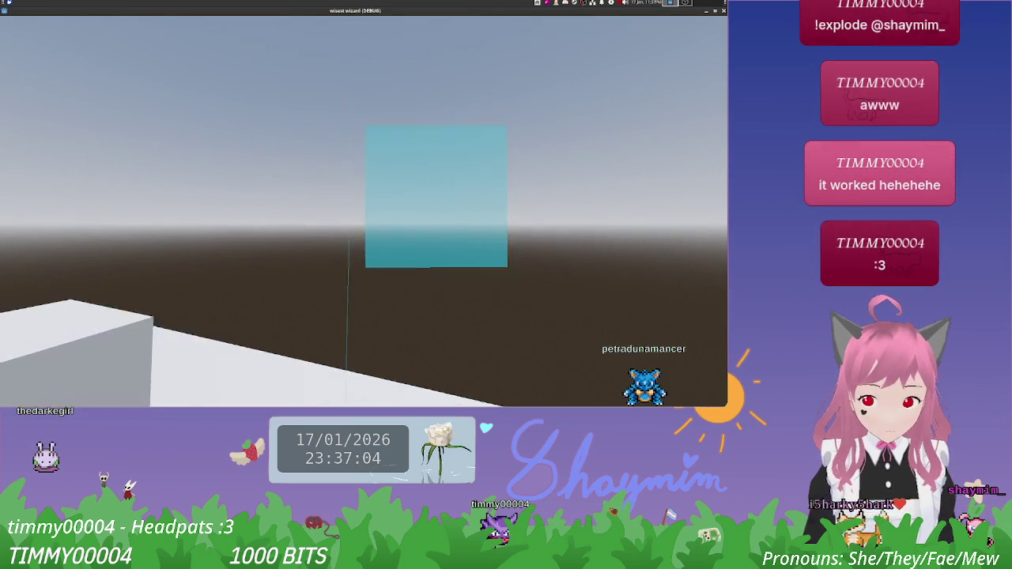
pyautogui.press('e')
pyautogui.click(251, 296)
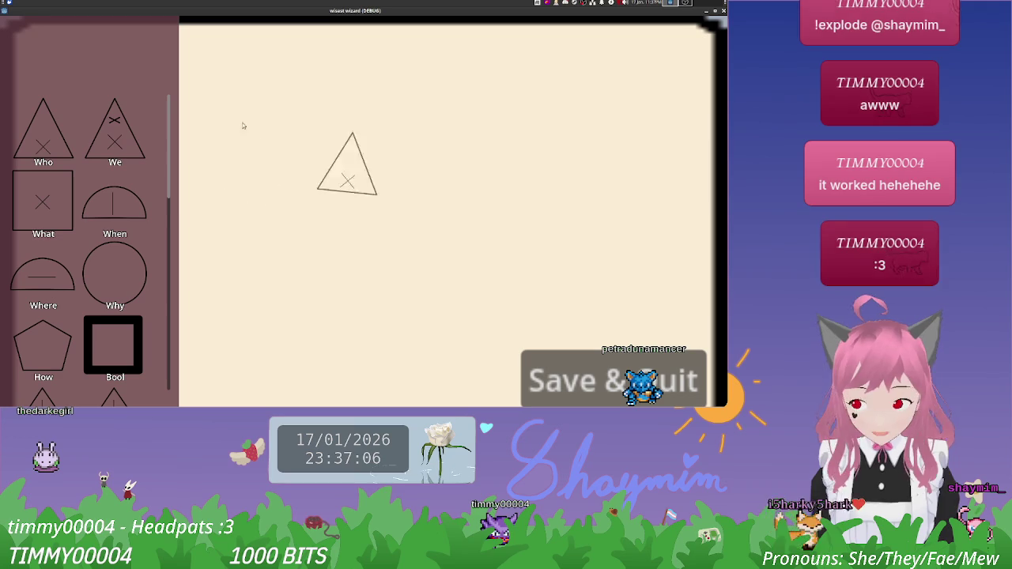
# Step: Place the Who, We, What and When runes and arrange them into an overlapping group
pyautogui.moveTo(298, 128); pyautogui.dragTo(316, 131)
pyautogui.moveTo(114, 131); pyautogui.dragTo(388, 197)
pyautogui.moveTo(44, 201); pyautogui.dragTo(372, 264)
pyautogui.moveTo(115, 206); pyautogui.dragTo(510, 198)
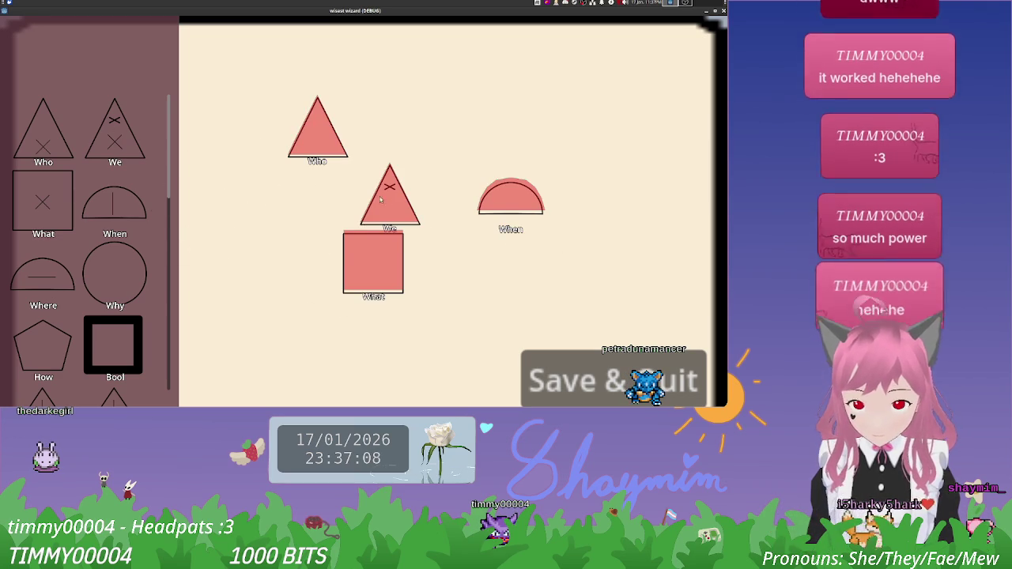
pyautogui.moveTo(382, 202); pyautogui.dragTo(355, 140)
pyautogui.moveTo(512, 191); pyautogui.dragTo(397, 148)
pyautogui.moveTo(389, 239); pyautogui.dragTo(379, 236)
pyautogui.moveTo(324, 146)
pyautogui.mouseDown()
pyautogui.moveTo(308, 208)
pyautogui.moveTo(411, 154)
pyautogui.mouseUp()
pyautogui.moveTo(371, 226)
pyautogui.mouseDown()
pyautogui.moveTo(357, 165)
pyautogui.moveTo(365, 207)
pyautogui.mouseUp()
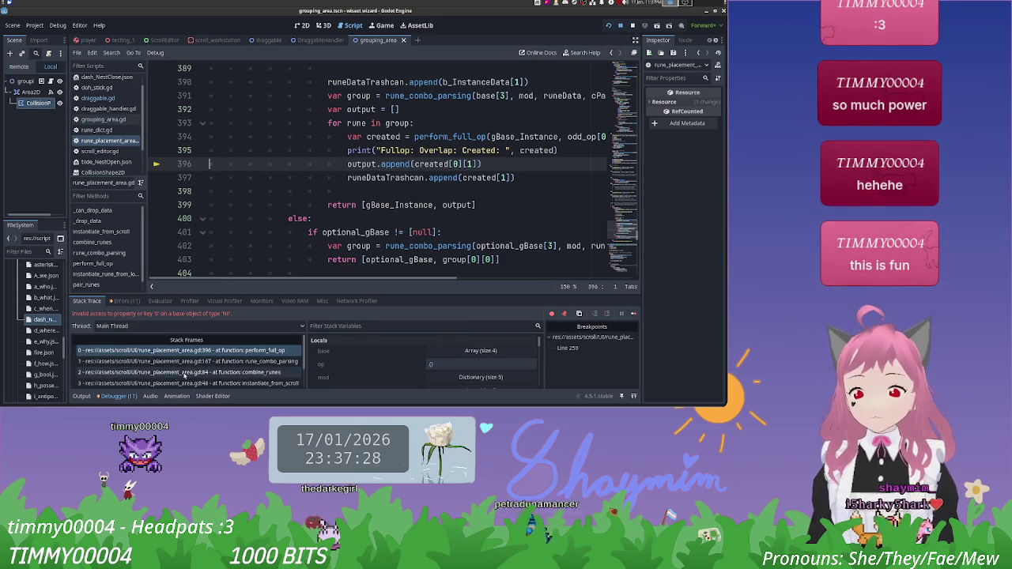
pyautogui.click(80, 396)
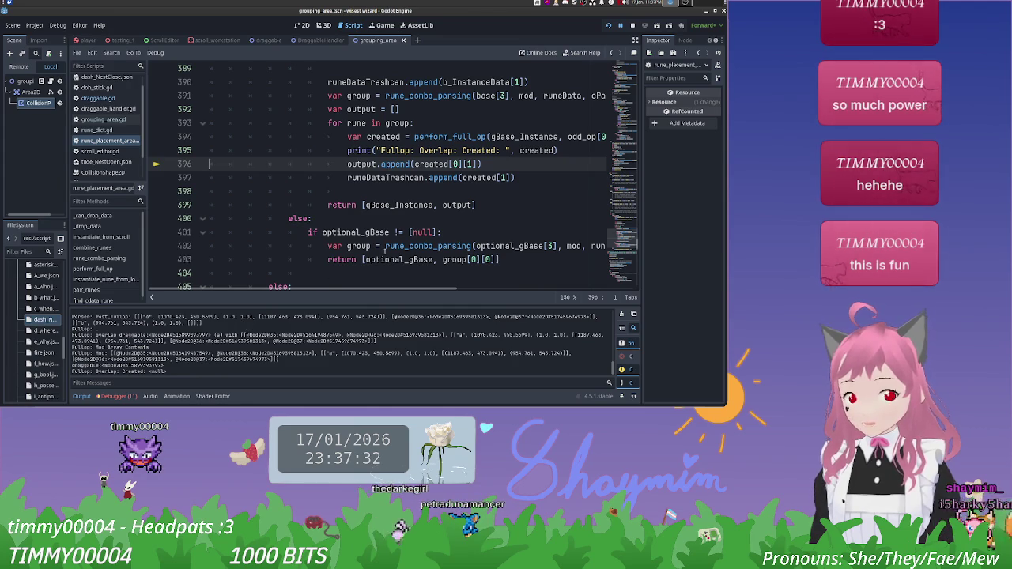
pyautogui.scroll(10, 359, 262)
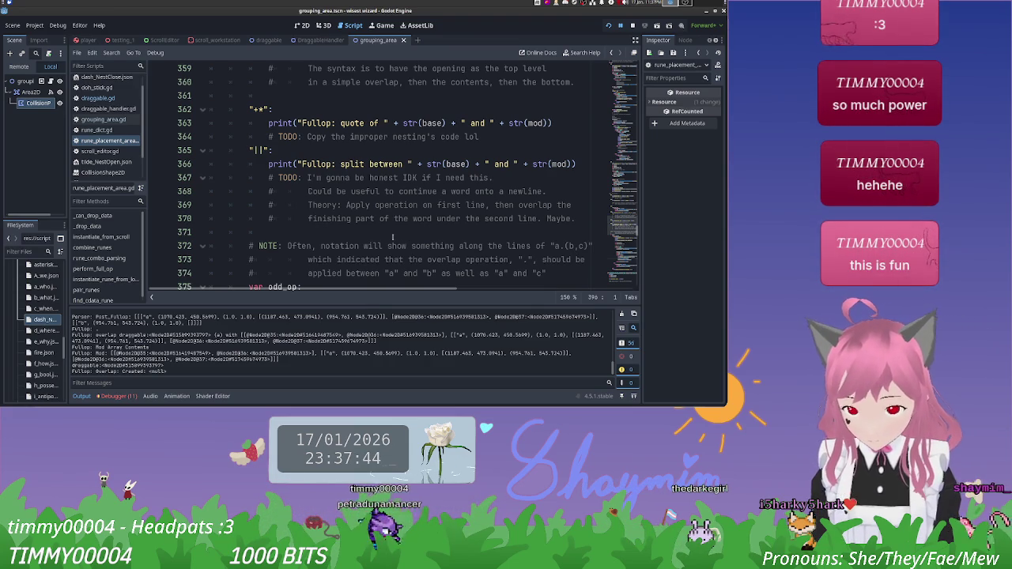
pyautogui.scroll(9, 392, 238)
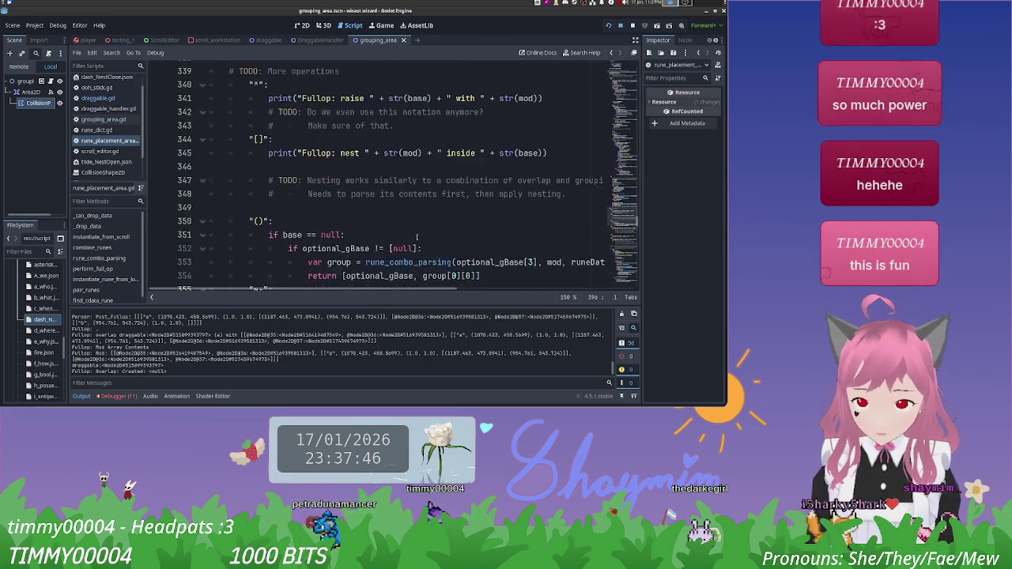
pyautogui.scroll(7, 417, 237)
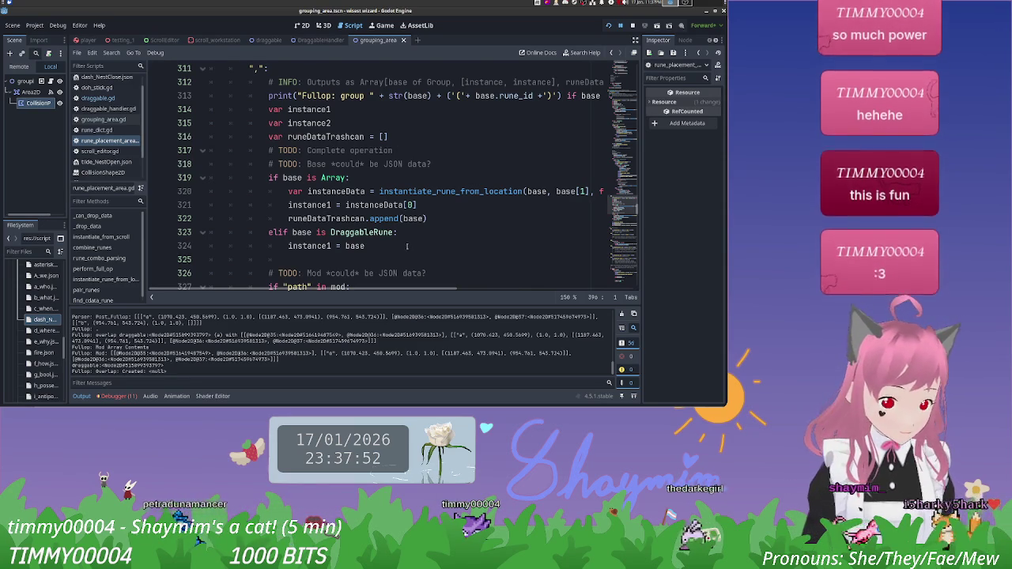
pyautogui.scroll(6, 395, 230)
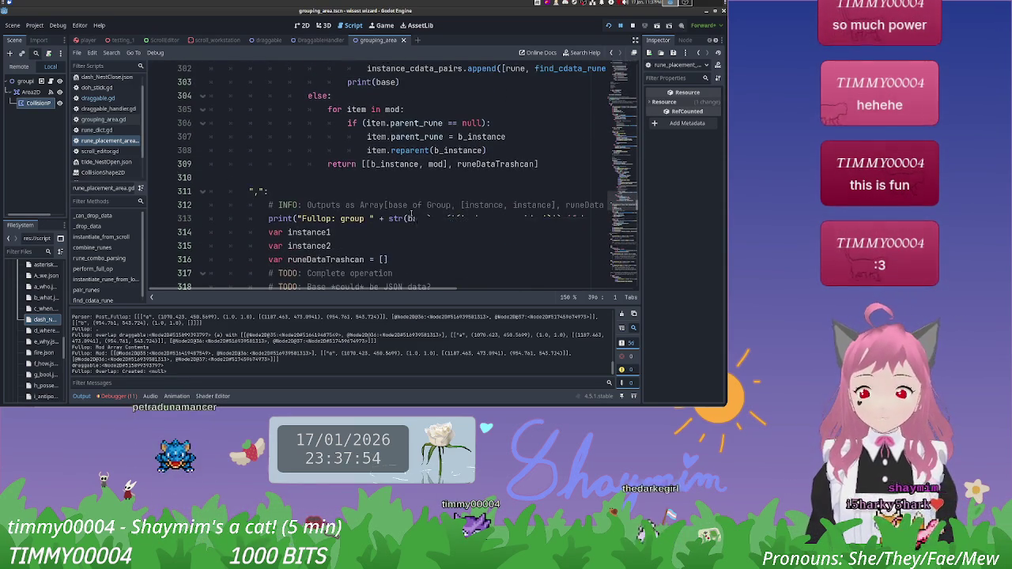
pyautogui.scroll(2, 411, 213)
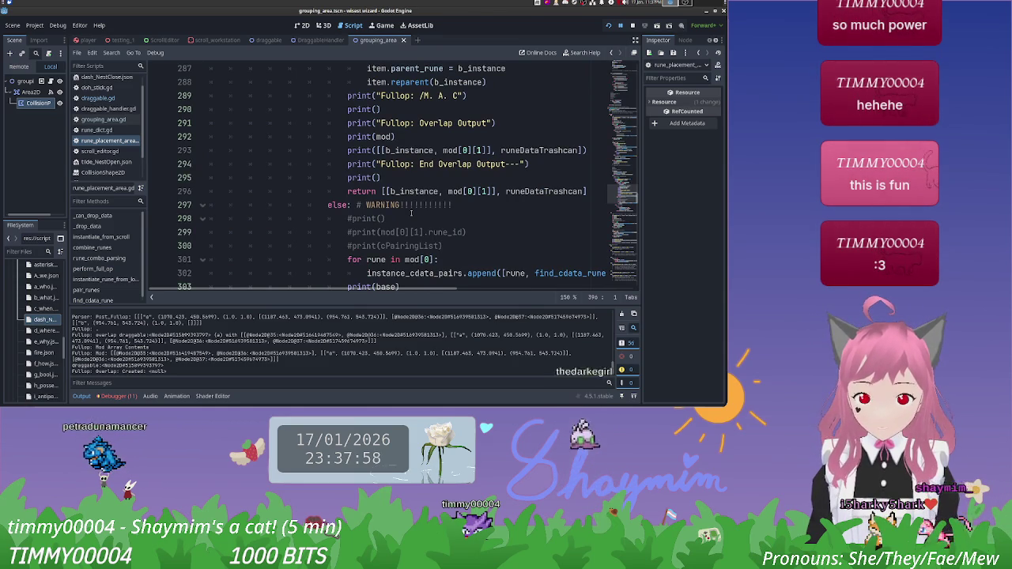
pyautogui.scroll(3, 411, 212)
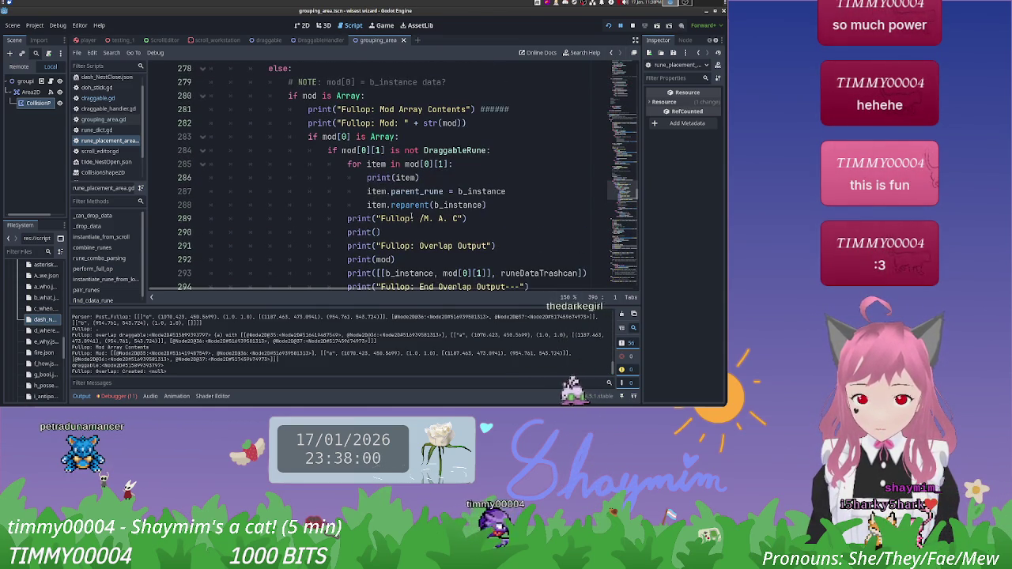
pyautogui.scroll(5, 411, 218)
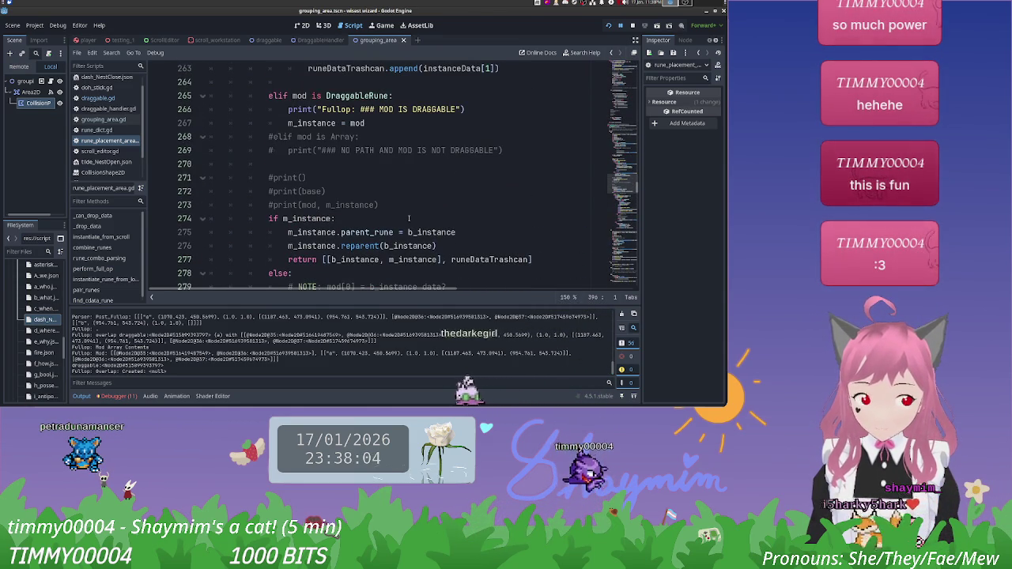
pyautogui.scroll(4, 409, 218)
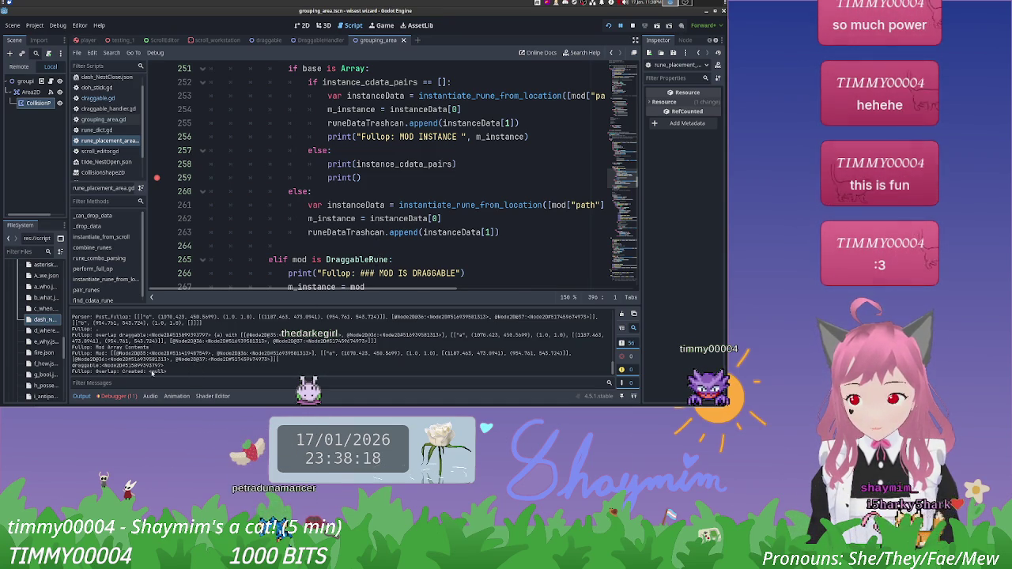
pyautogui.scroll(-3, 345, 218)
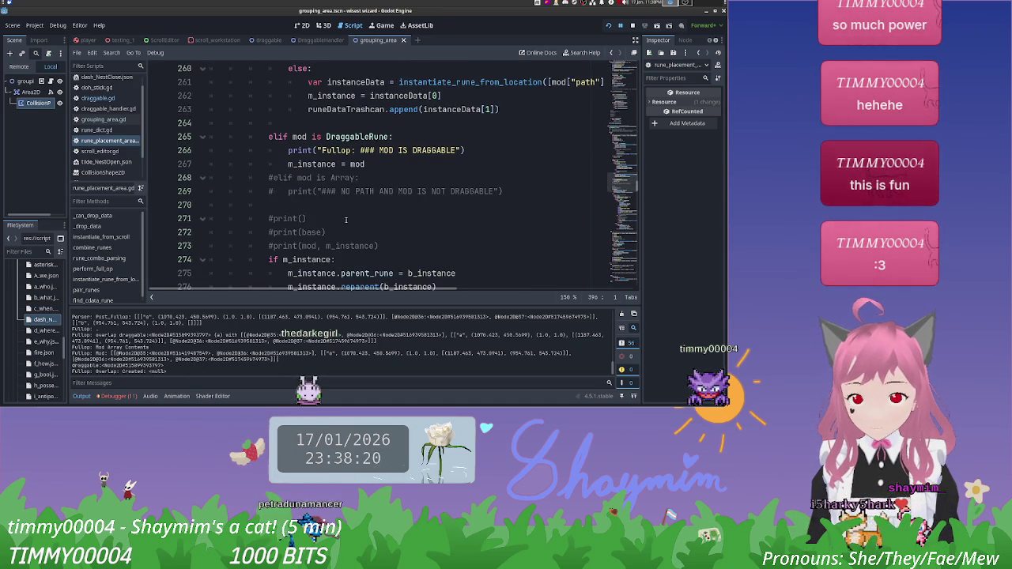
pyautogui.scroll(-4, 345, 220)
pyautogui.scroll(3, 346, 229)
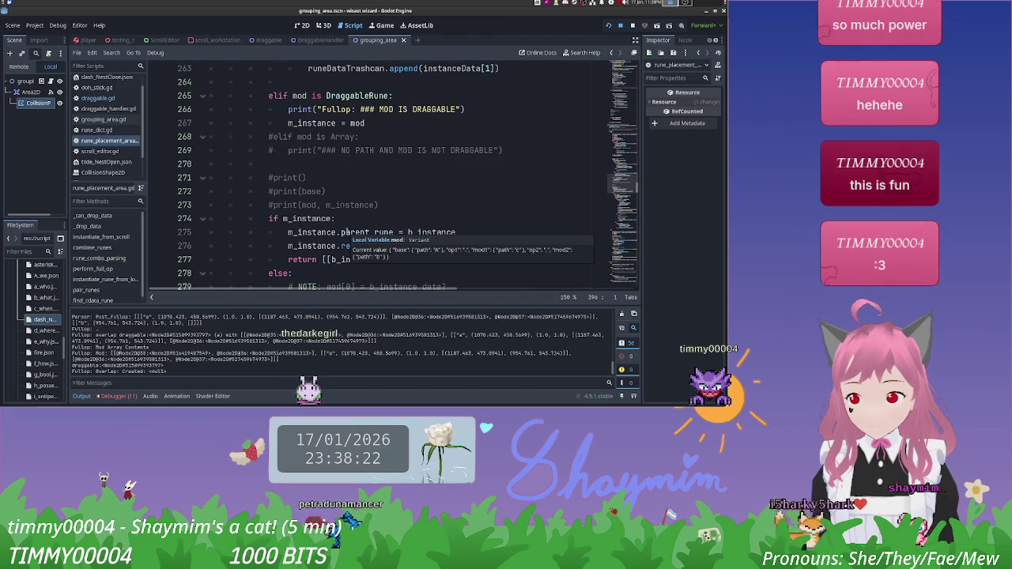
pyautogui.scroll(10, 345, 232)
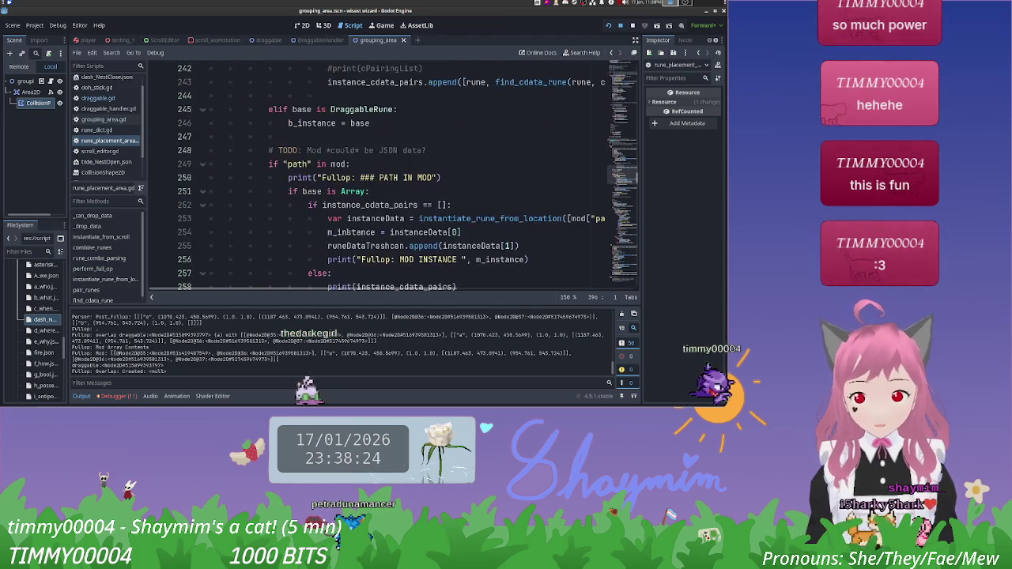
pyautogui.scroll(-1, 402, 234)
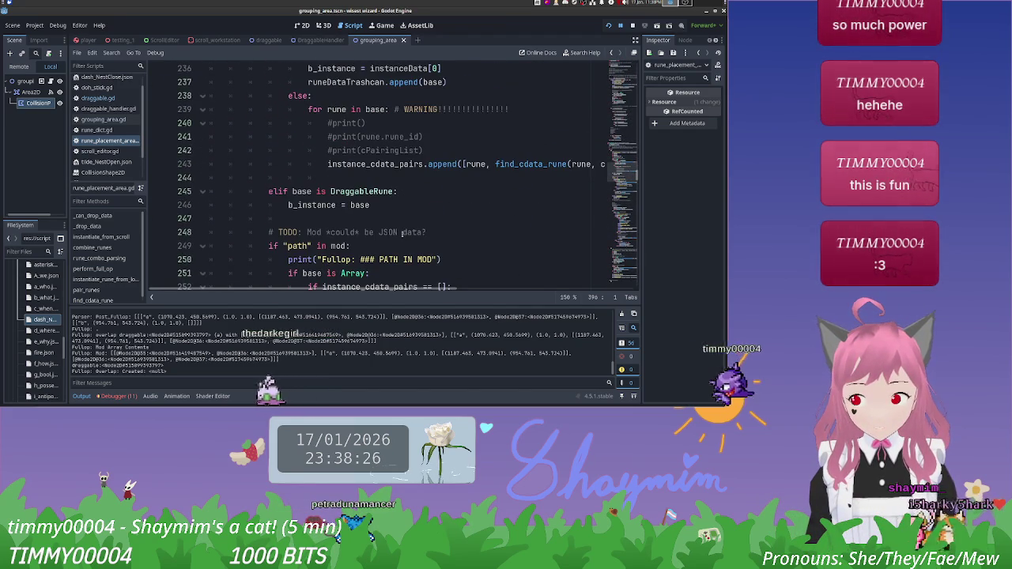
pyautogui.scroll(-3, 401, 234)
pyautogui.scroll(-10, 402, 235)
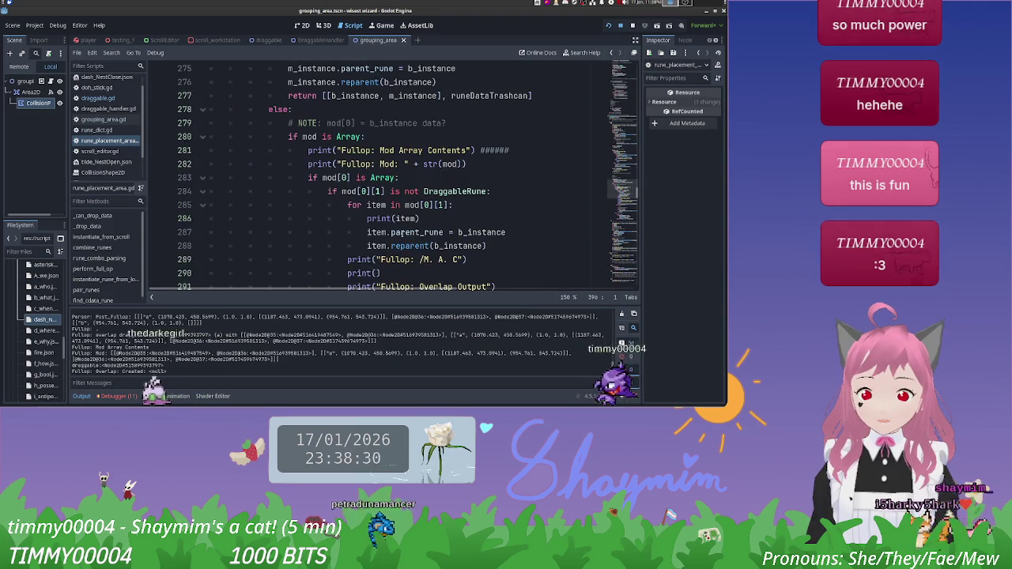
pyautogui.scroll(-6, 401, 234)
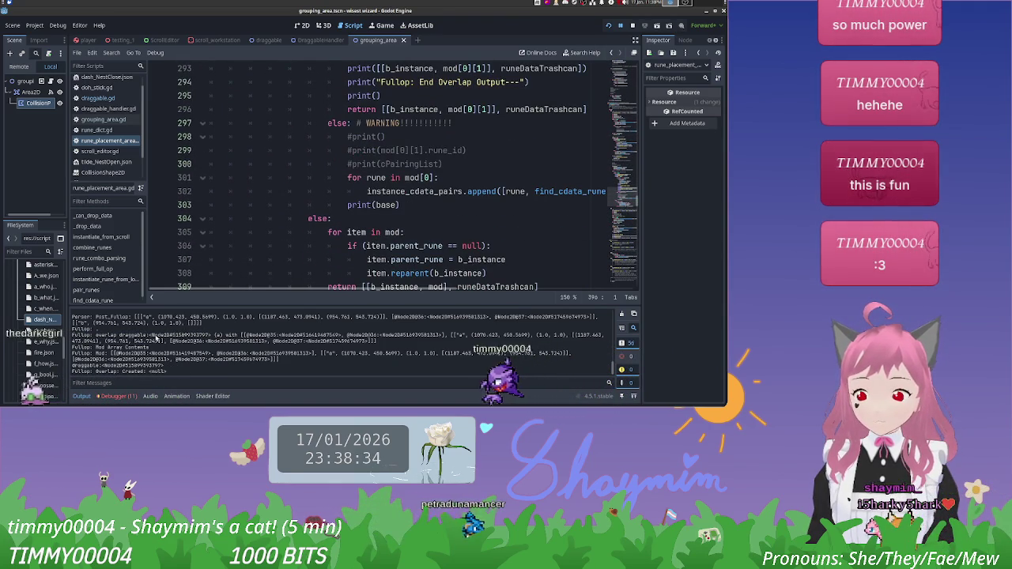
pyautogui.click(403, 205)
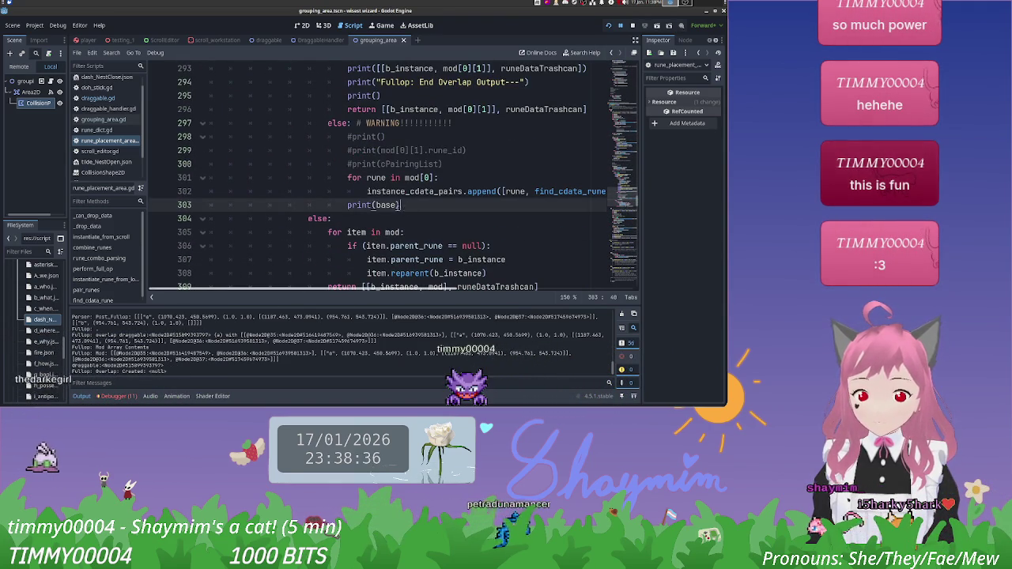
# Step: Remove the print(base) statement from line 303, leaving the caret on the blank line
pyautogui.moveTo(359, 205); pyautogui.dragTo(348, 205)
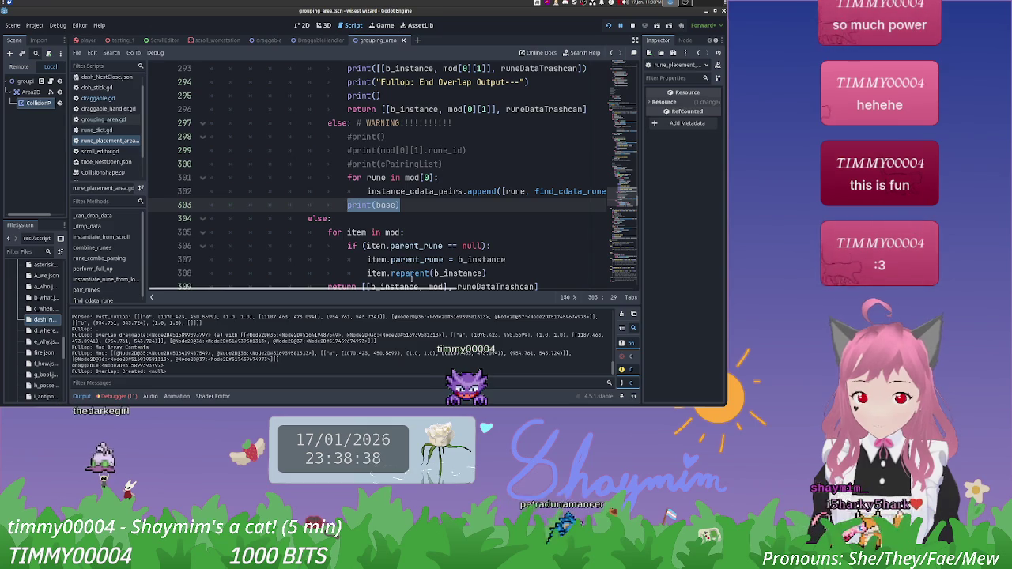
pyautogui.moveTo(427, 287)
pyautogui.mouseDown()
pyautogui.moveTo(540, 275)
pyautogui.moveTo(447, 270)
pyautogui.moveTo(463, 278)
pyautogui.mouseUp()
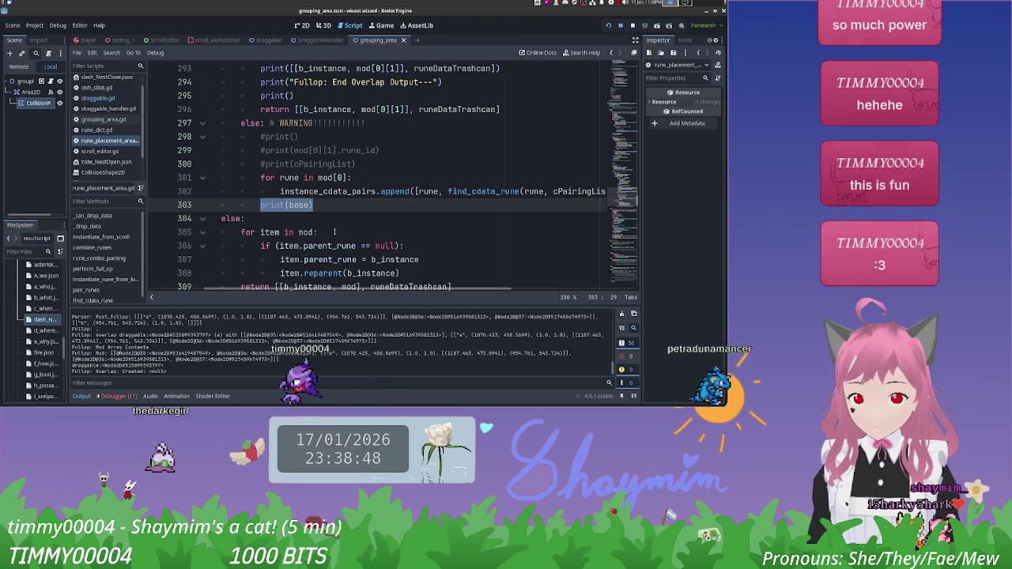
pyautogui.click(322, 206)
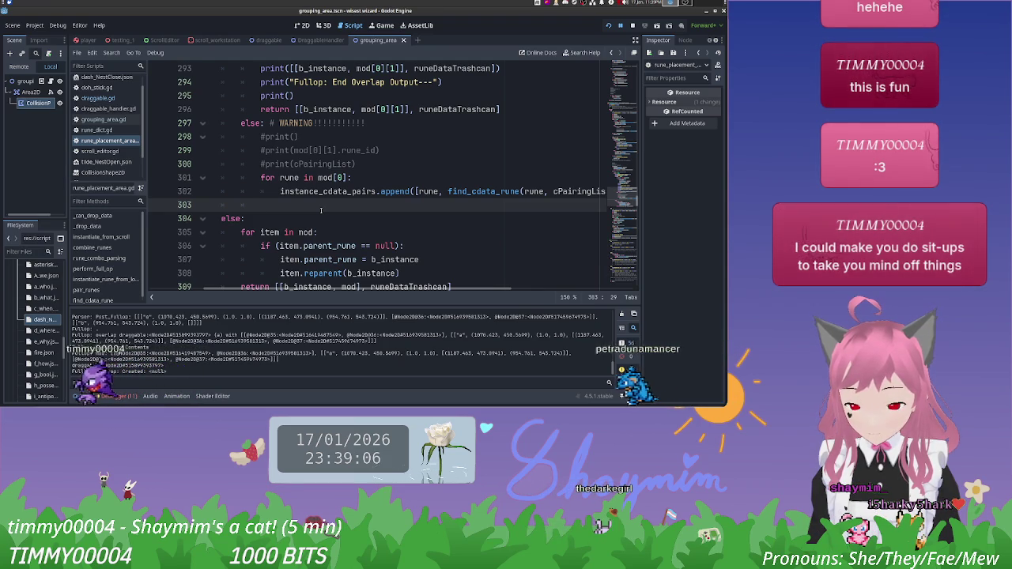
# Step: Declare var bdata = cPairingList[find_cdata_rune(base,cPairingList)] on line 303 via autocomplete
pyautogui.write('bdata')
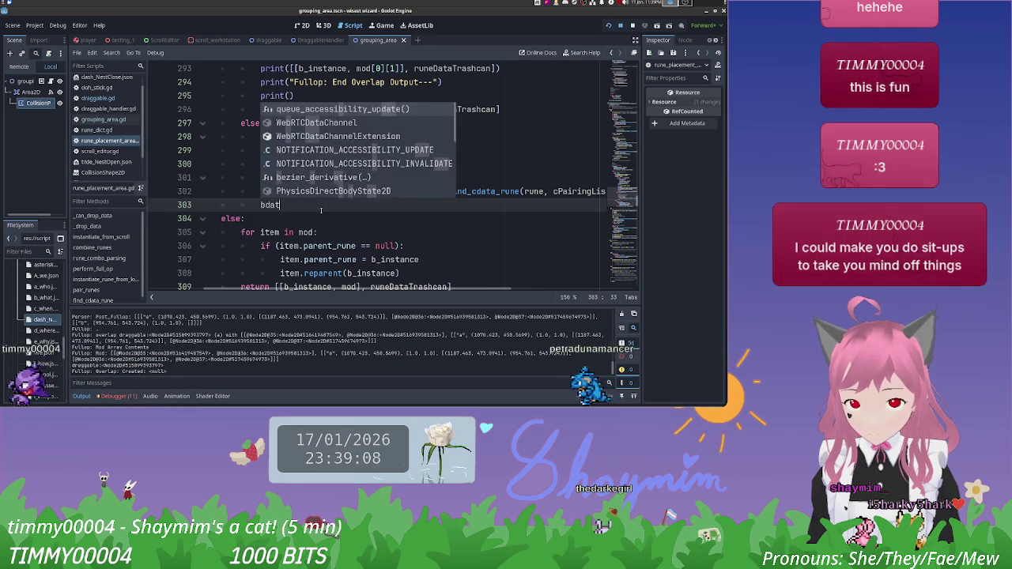
pyautogui.press('BackSpace')
pyautogui.press('BackSpace')
pyautogui.press('BackSpace')
pyautogui.write('var bdata ')
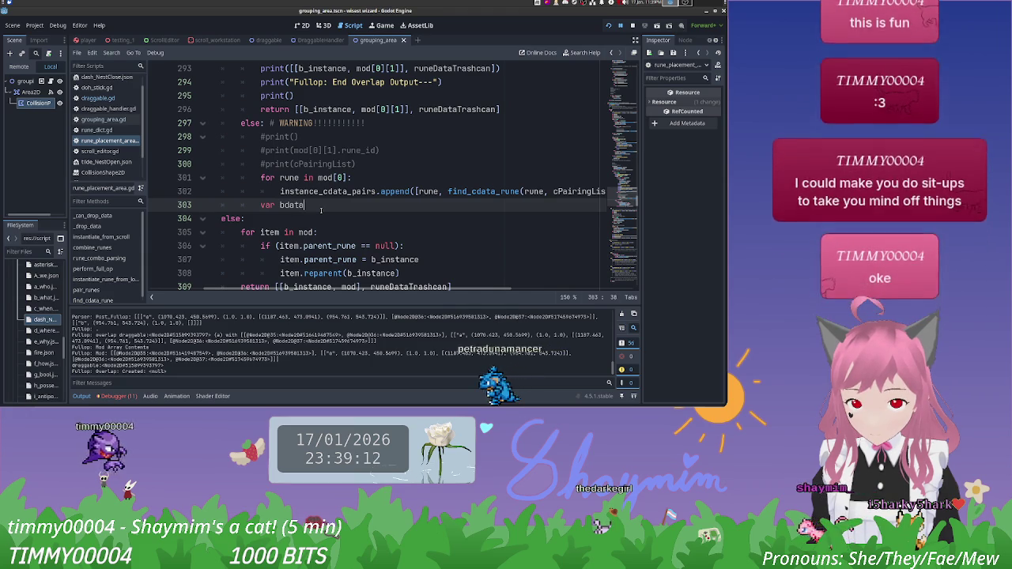
pyautogui.write('=')
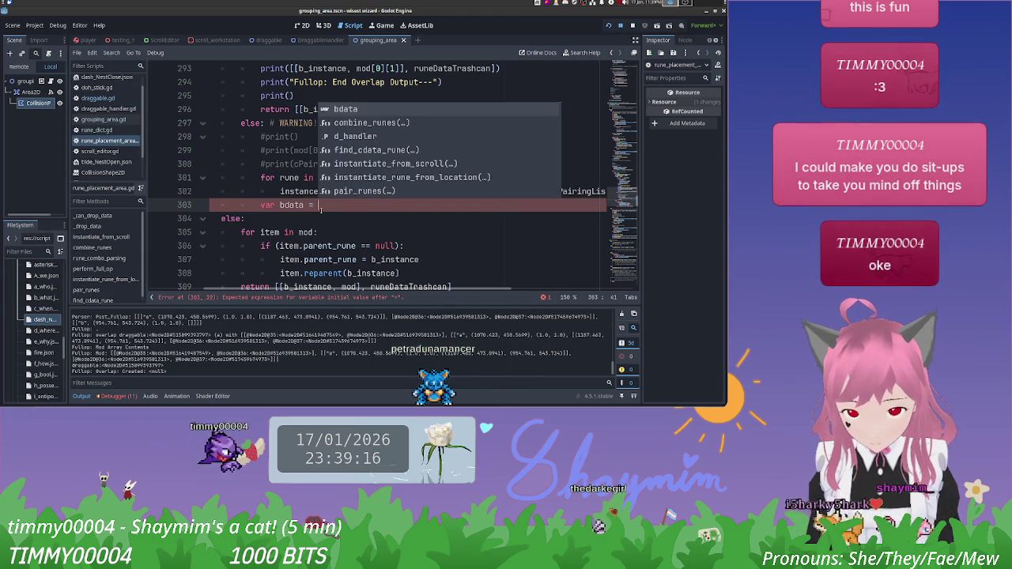
pyautogui.press('Escape')
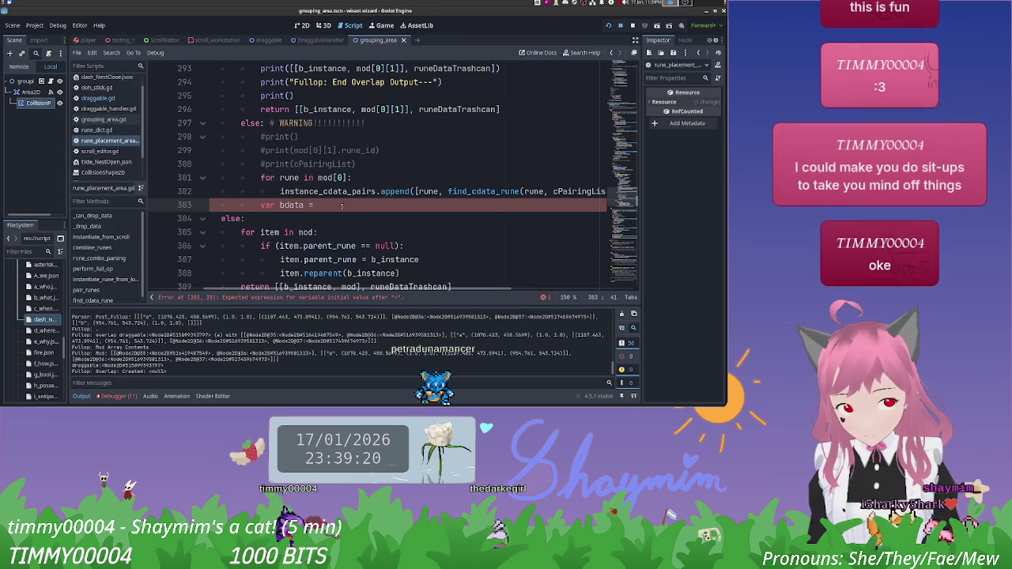
pyautogui.write('cPai')
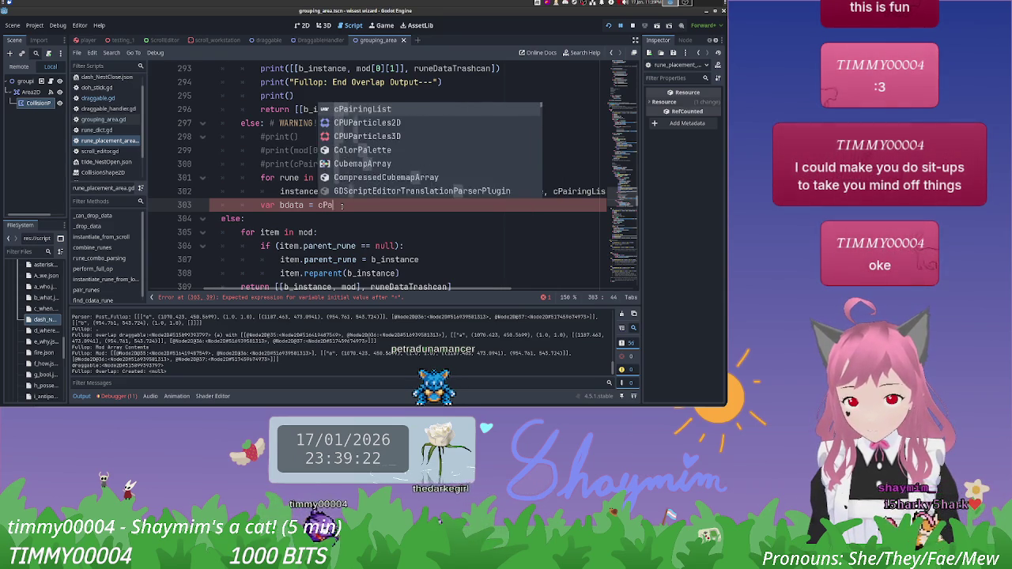
pyautogui.press('Return')
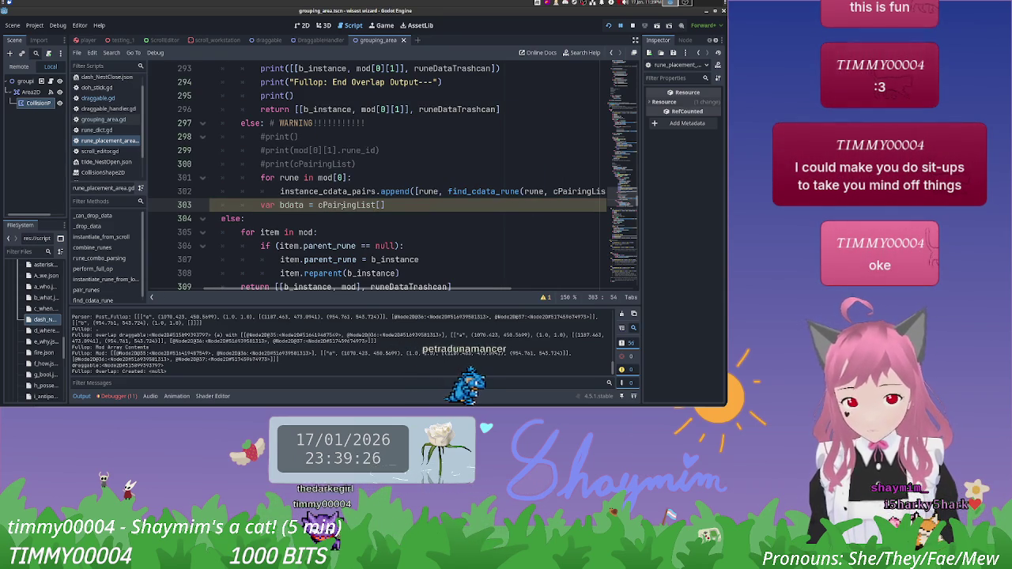
pyautogui.write('find_')
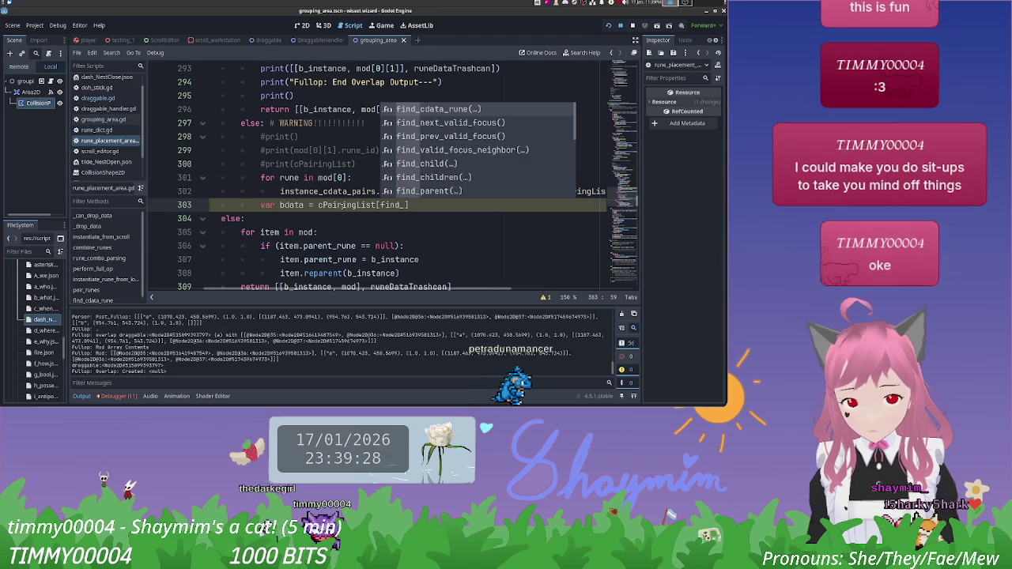
pyautogui.write('cdata_rune(base')
pyautogui.press('Return')
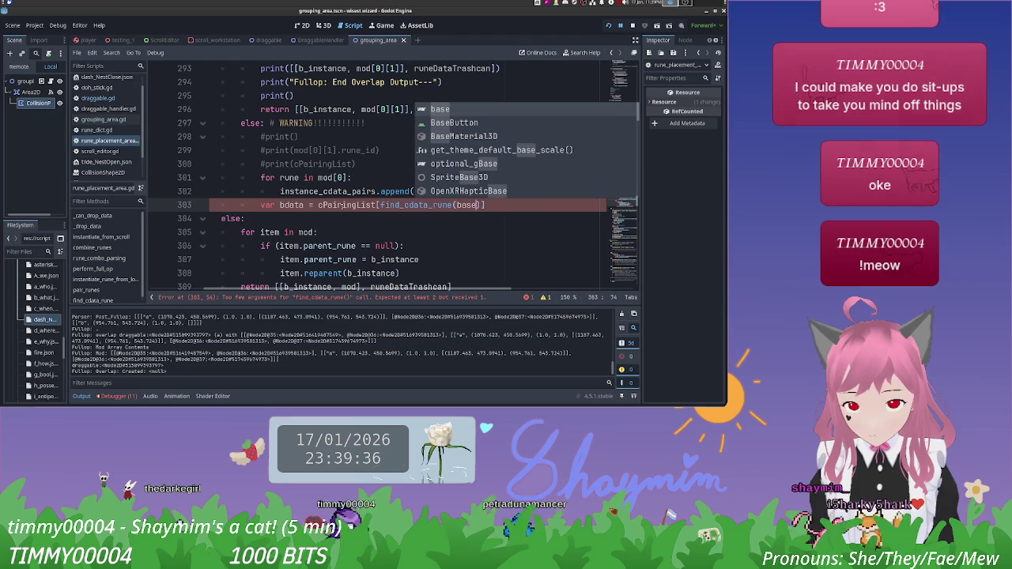
pyautogui.write(',')
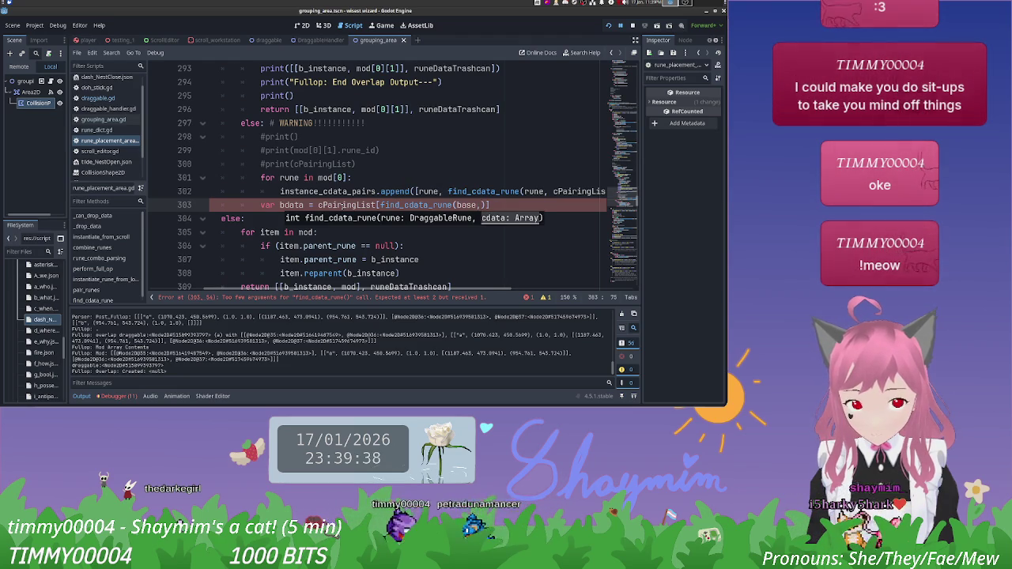
pyautogui.write('c')
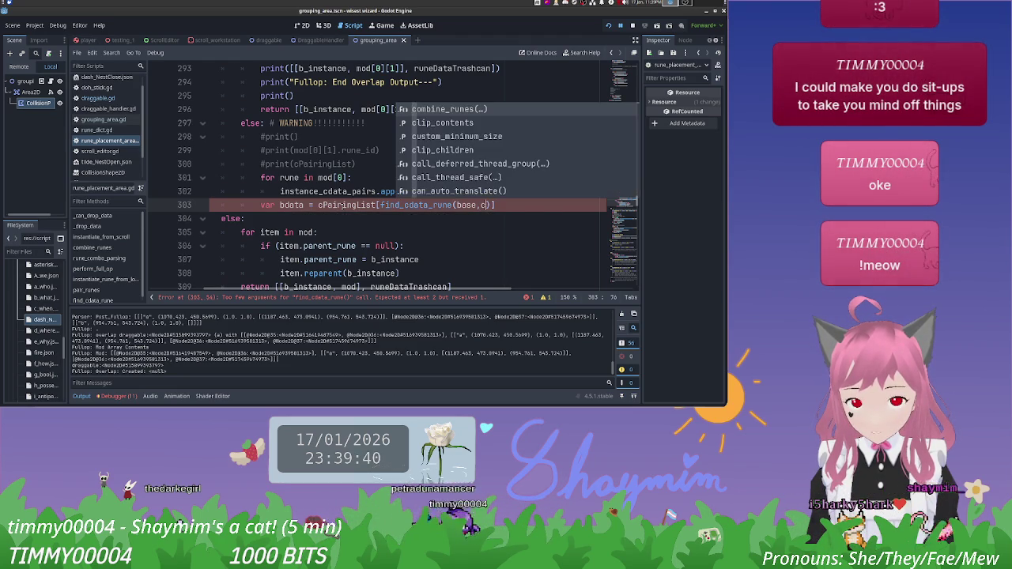
pyautogui.write('P')
pyautogui.press('Return')
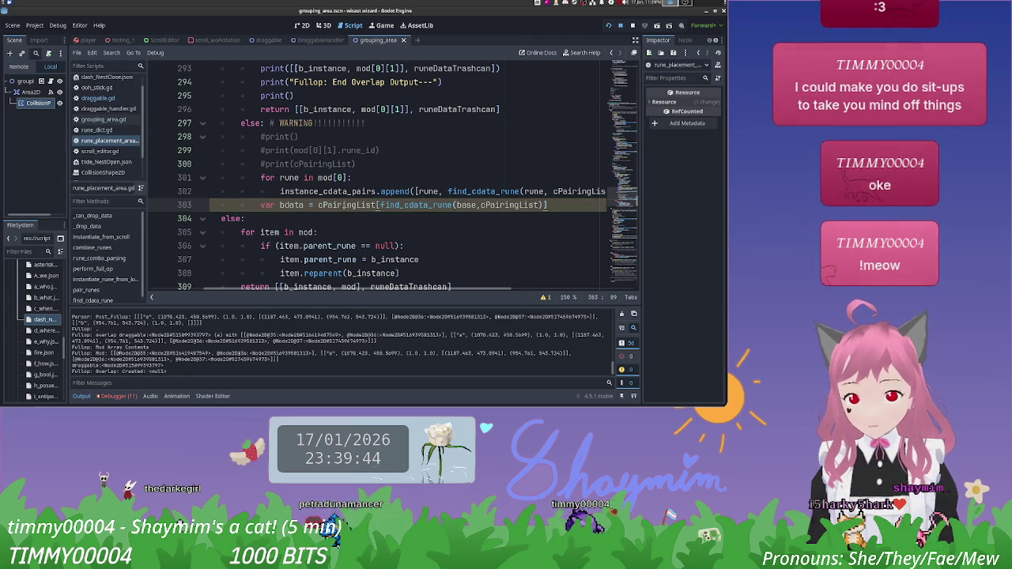
# Step: Add print(bdata) on line 304 and relaunch the game
pyautogui.click(565, 213)
pyautogui.click(555, 205)
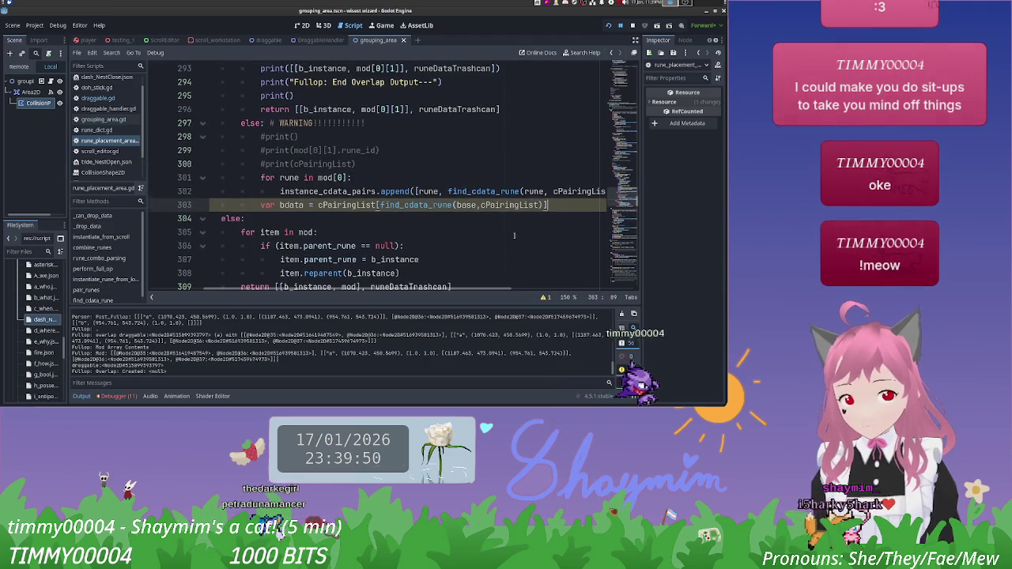
pyautogui.hscroll(2, 490, 280)
pyautogui.hscroll(-2, 489, 280)
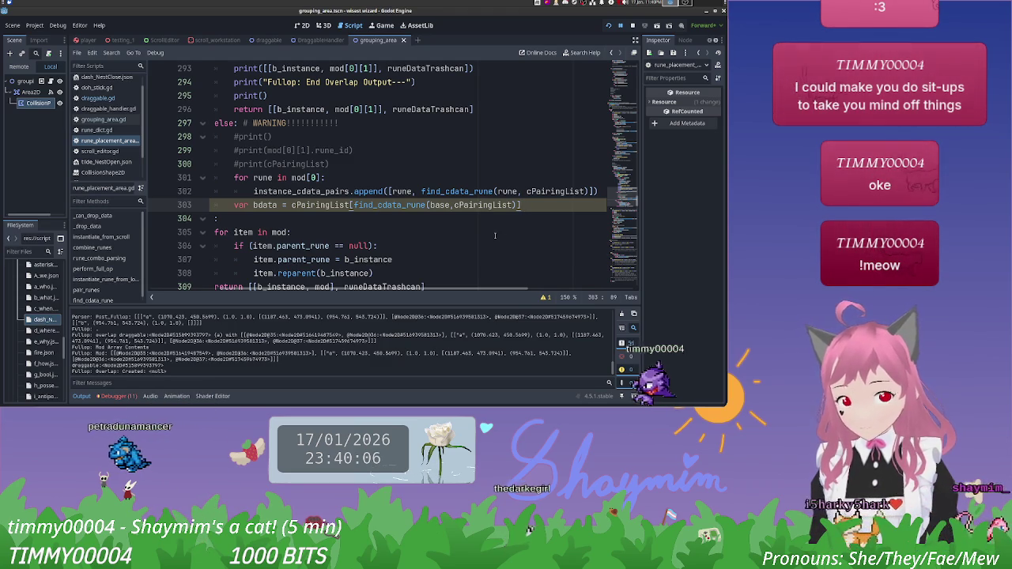
pyautogui.press('Return')
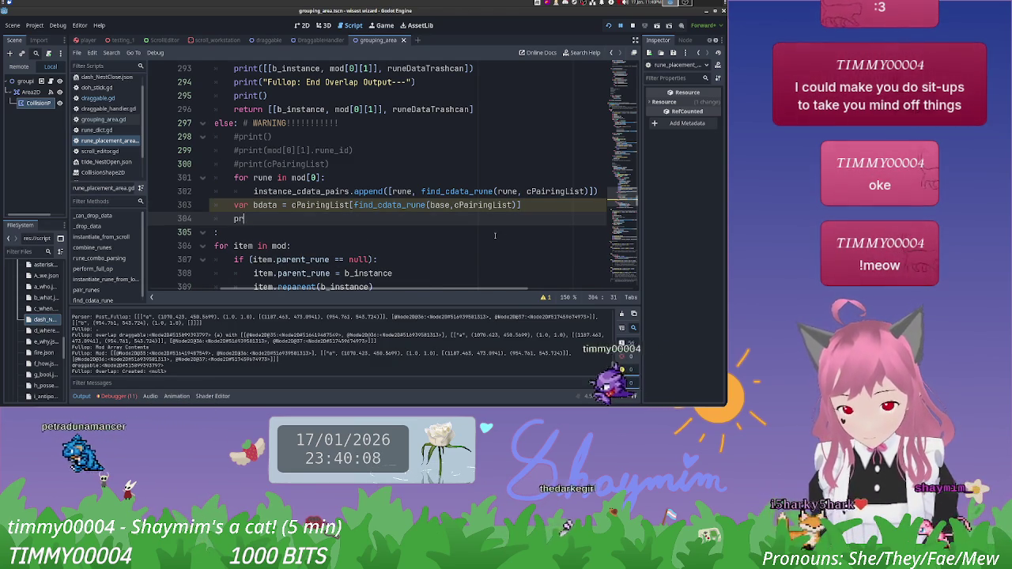
pyautogui.write('print(bdata)')
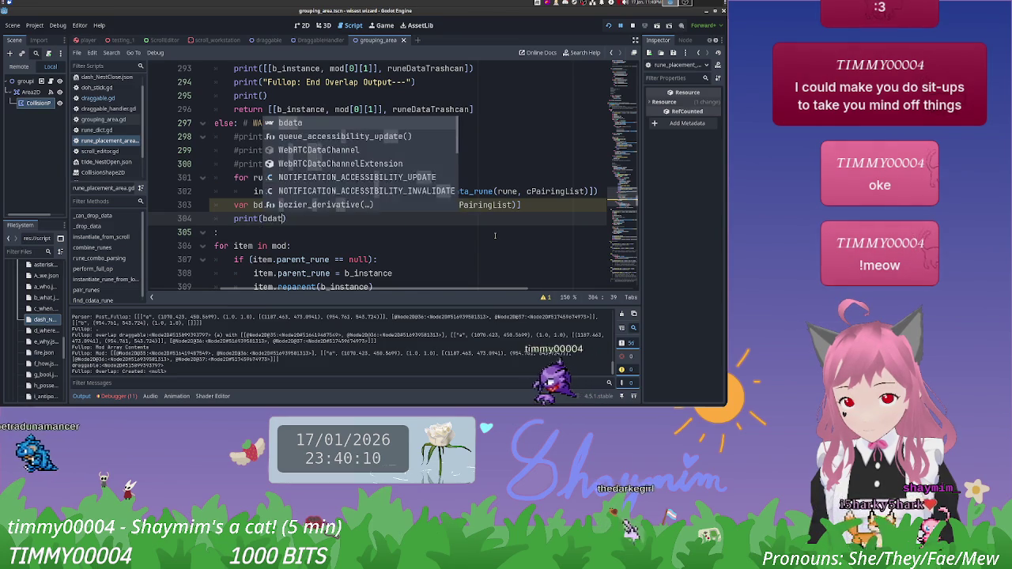
pyautogui.click(608, 25)
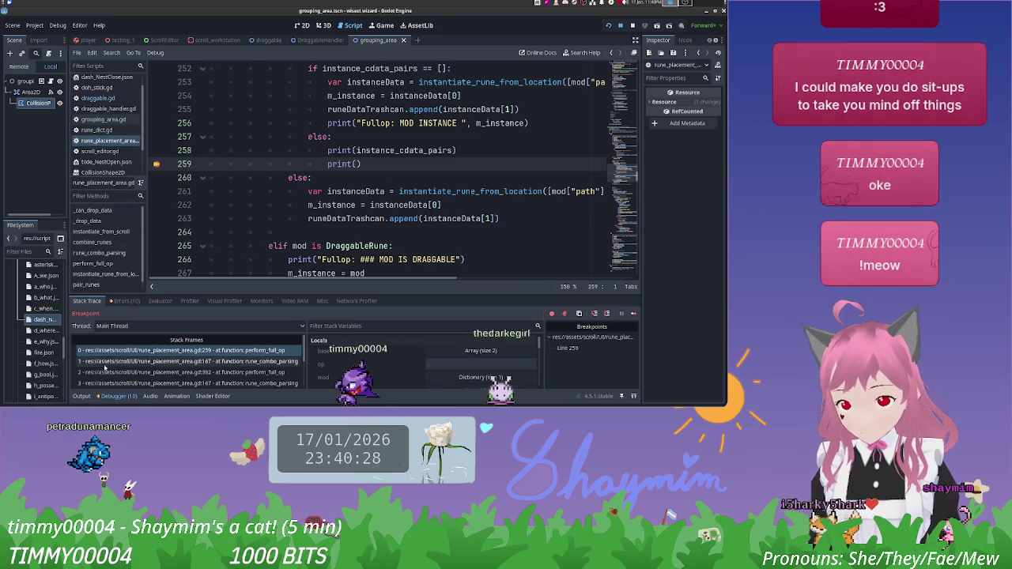
# Step: Switch the bottom panel to the Output log showing the Fullop overlap and PATH IN MOD messages
pyautogui.scroll(3, 382, 194)
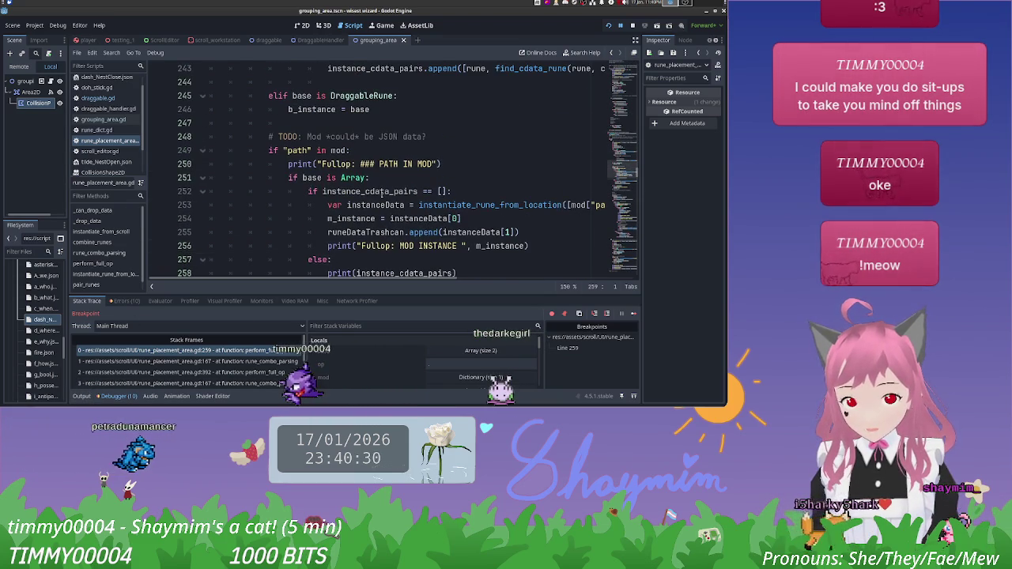
pyautogui.scroll(-12, 382, 194)
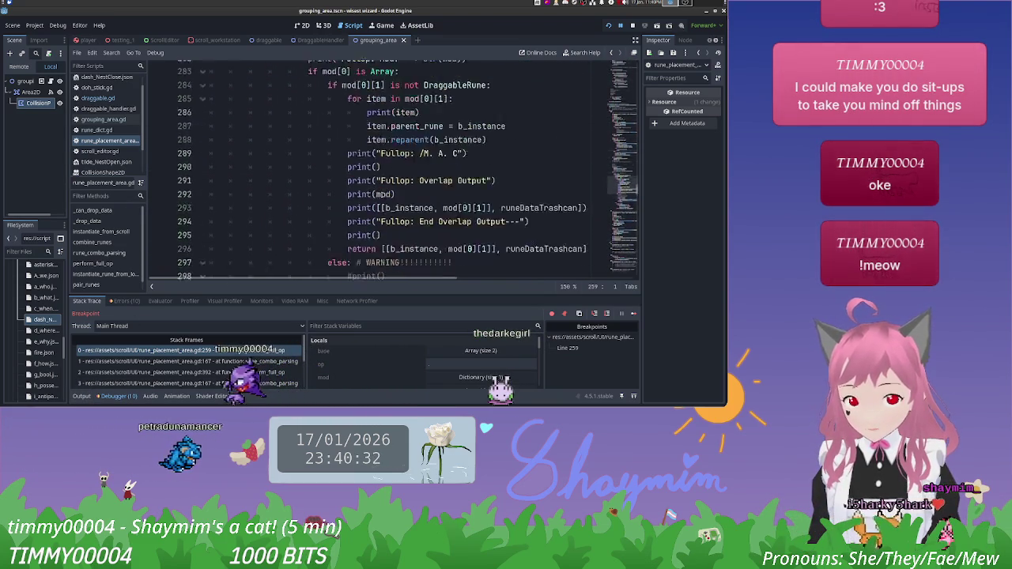
pyautogui.scroll(-3, 382, 194)
pyautogui.click(81, 396)
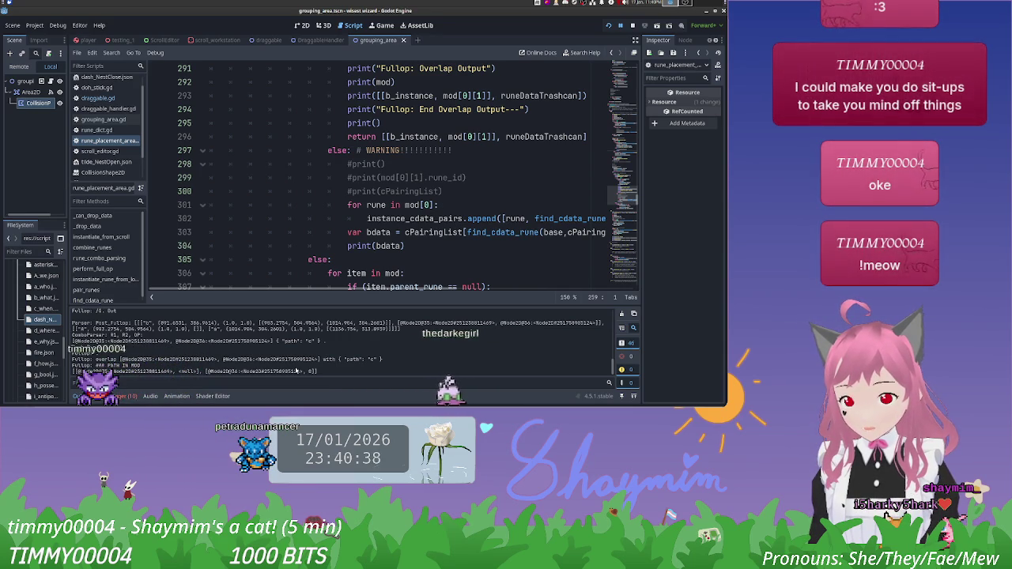
pyautogui.scroll(2, 296, 371)
pyautogui.scroll(-2, 297, 371)
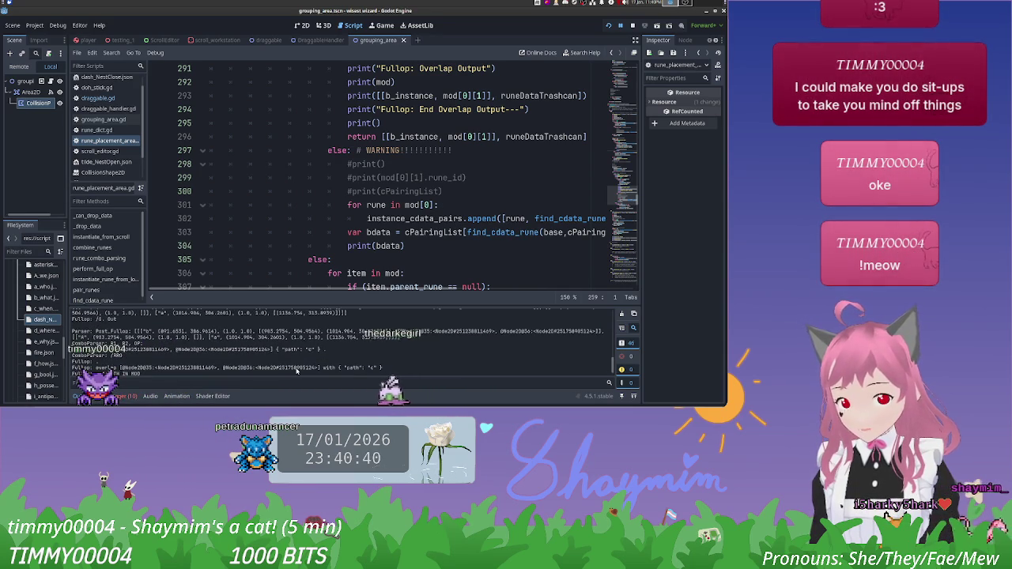
pyautogui.scroll(-1, 296, 371)
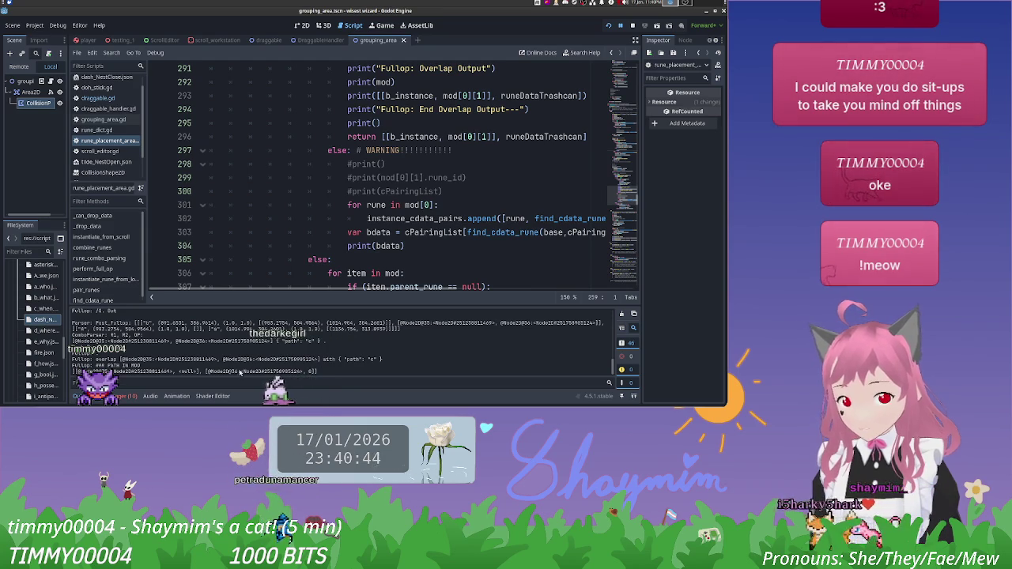
pyautogui.scroll(-4, 390, 247)
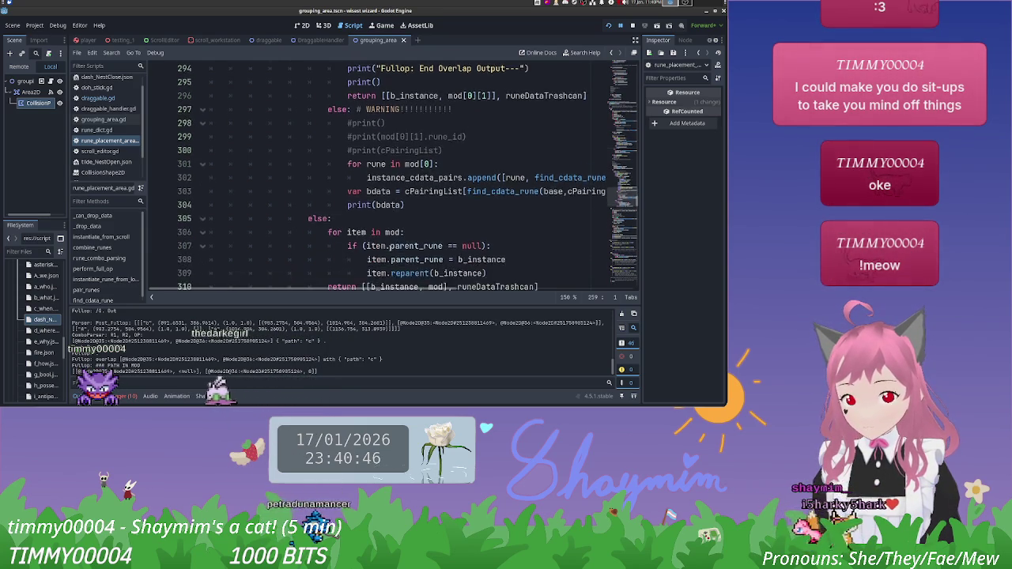
pyautogui.scroll(6, 390, 248)
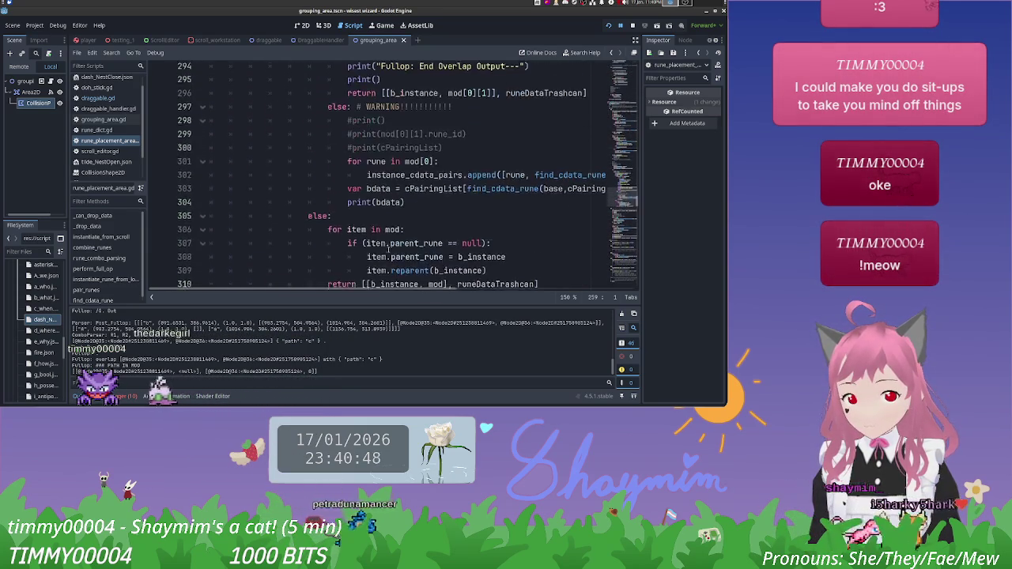
pyautogui.scroll(10, 389, 247)
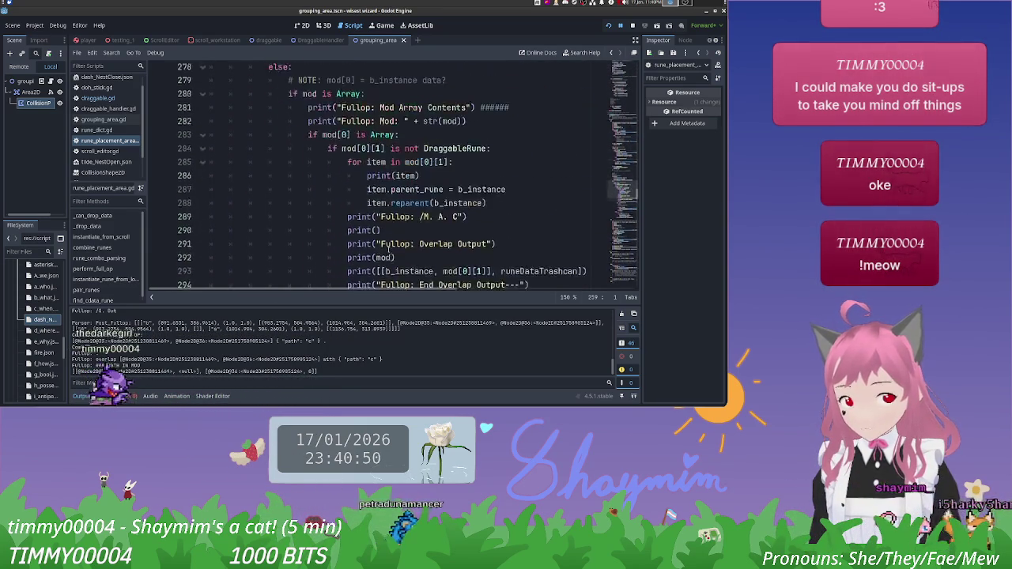
pyautogui.scroll(3, 388, 250)
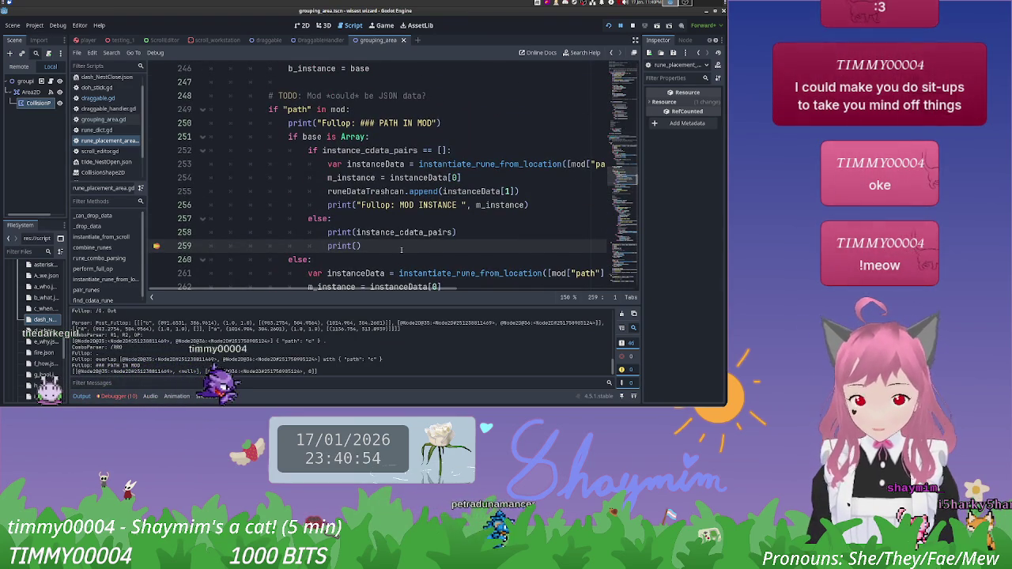
pyautogui.scroll(-9, 401, 250)
pyautogui.scroll(-6, 401, 250)
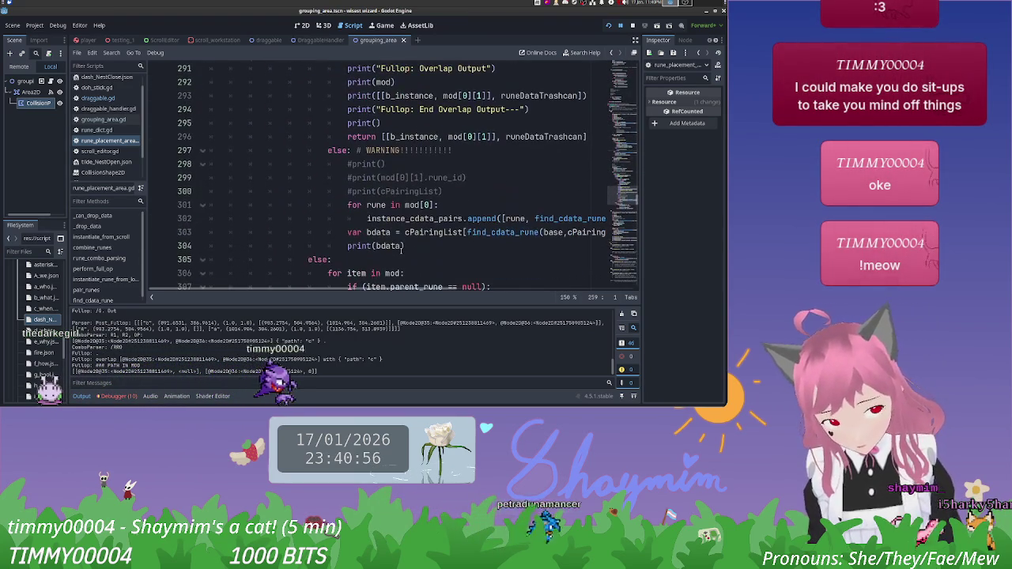
pyautogui.moveTo(420, 248)
pyautogui.mouseDown()
pyautogui.moveTo(351, 231)
pyautogui.moveTo(348, 205)
pyautogui.mouseUp()
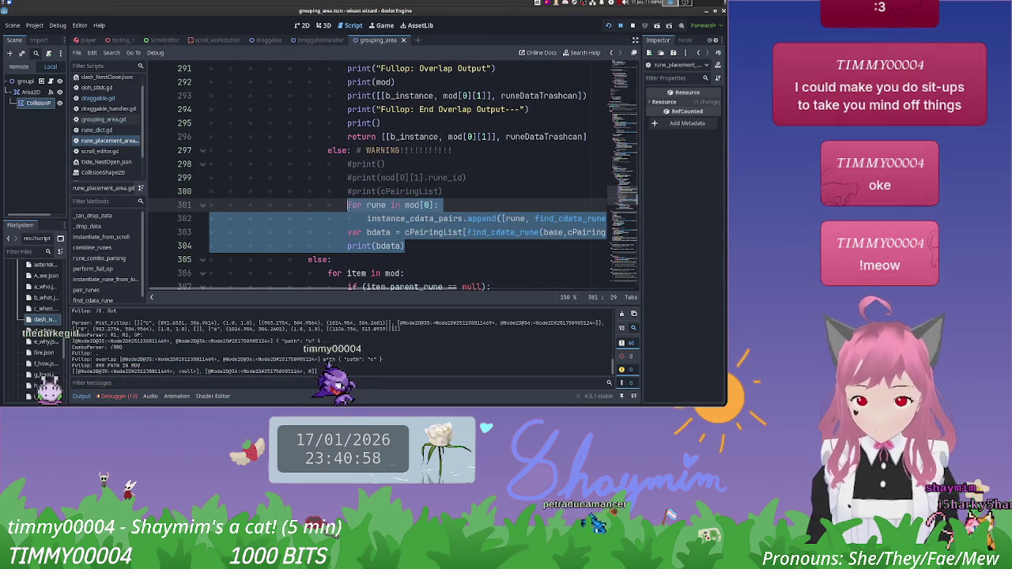
pyautogui.scroll(13, 348, 205)
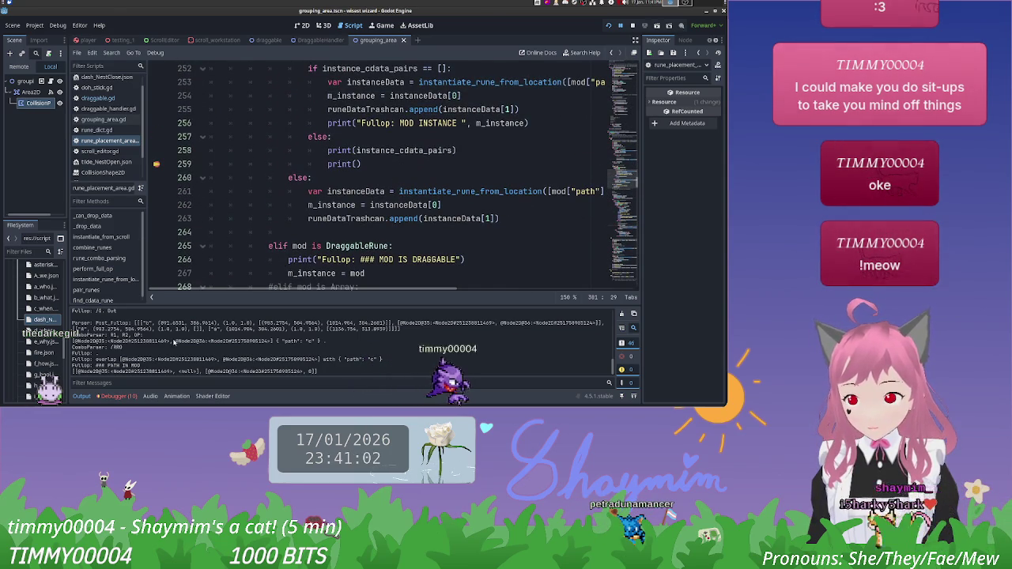
# Step: Put the caret after print() on line 259 and review the surrounding PATH IN MOD code
pyautogui.click(380, 165)
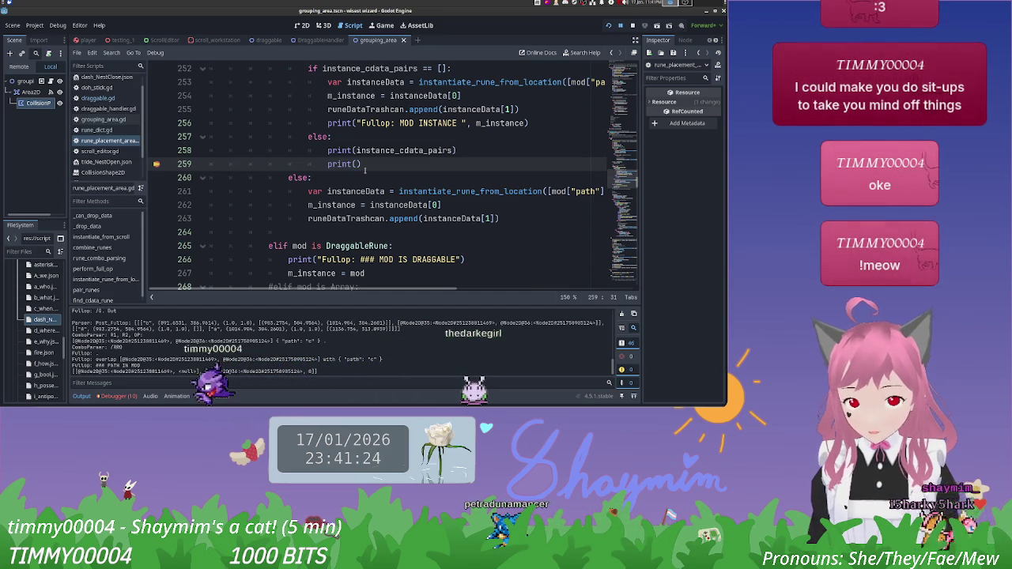
pyautogui.scroll(4, 365, 170)
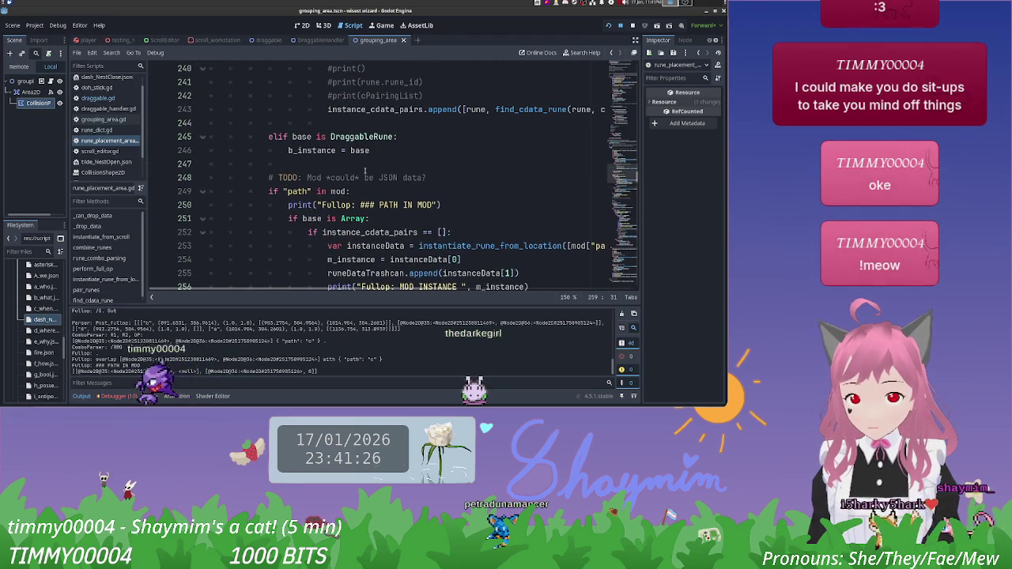
pyautogui.scroll(-2, 365, 170)
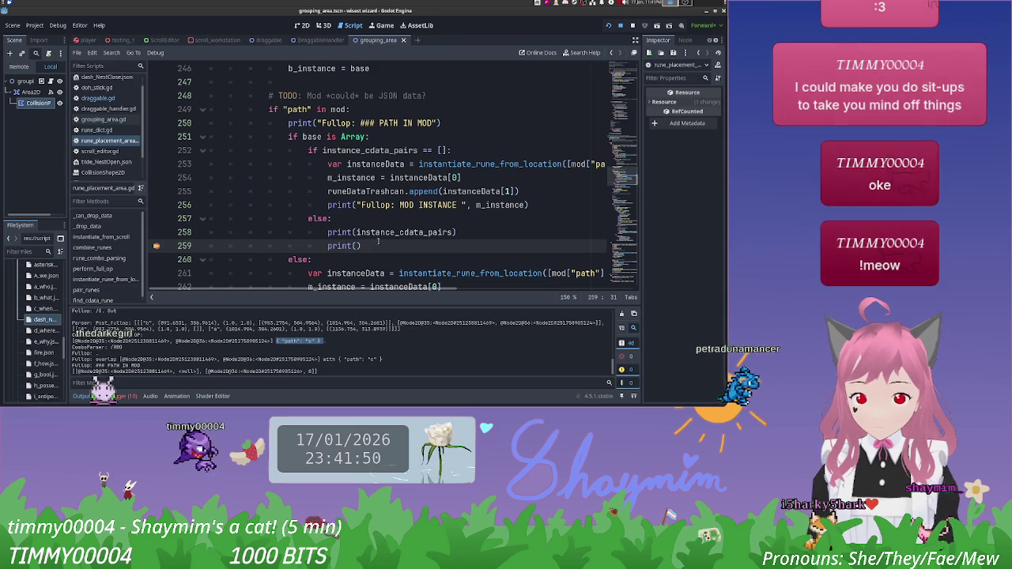
pyautogui.scroll(3, 428, 229)
pyautogui.scroll(4, 428, 230)
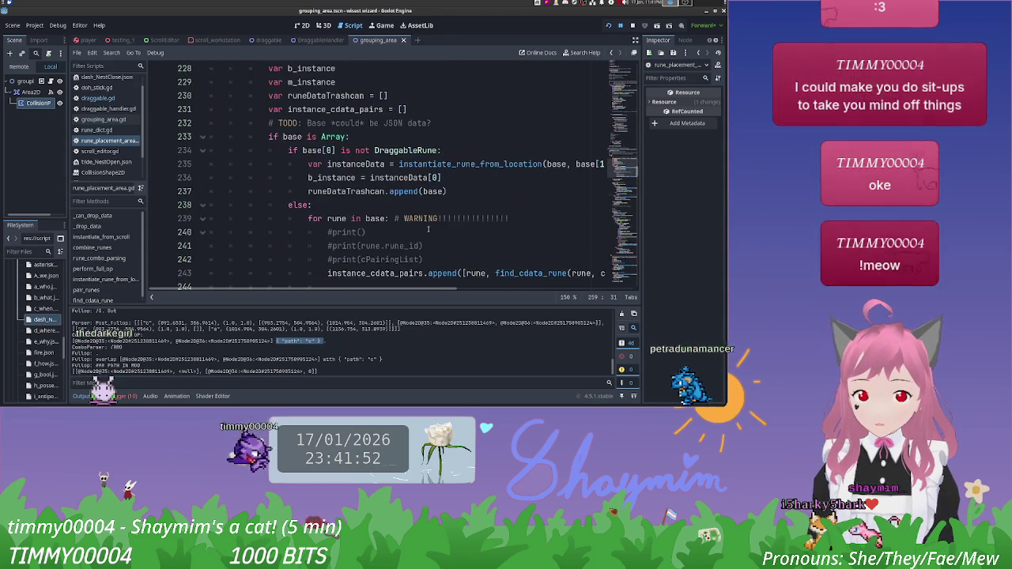
pyautogui.scroll(-1, 428, 245)
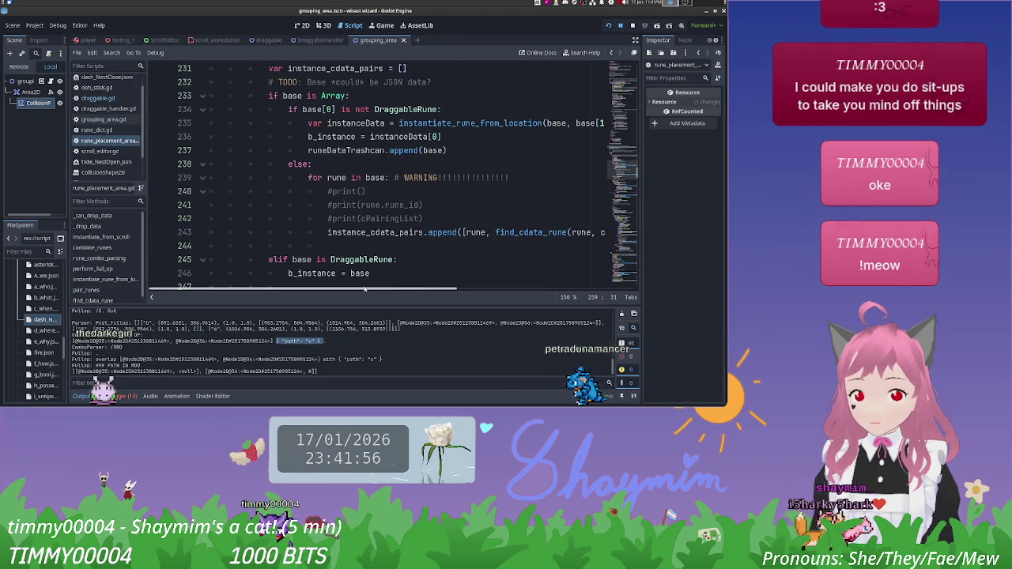
pyautogui.scroll(-2, 387, 269)
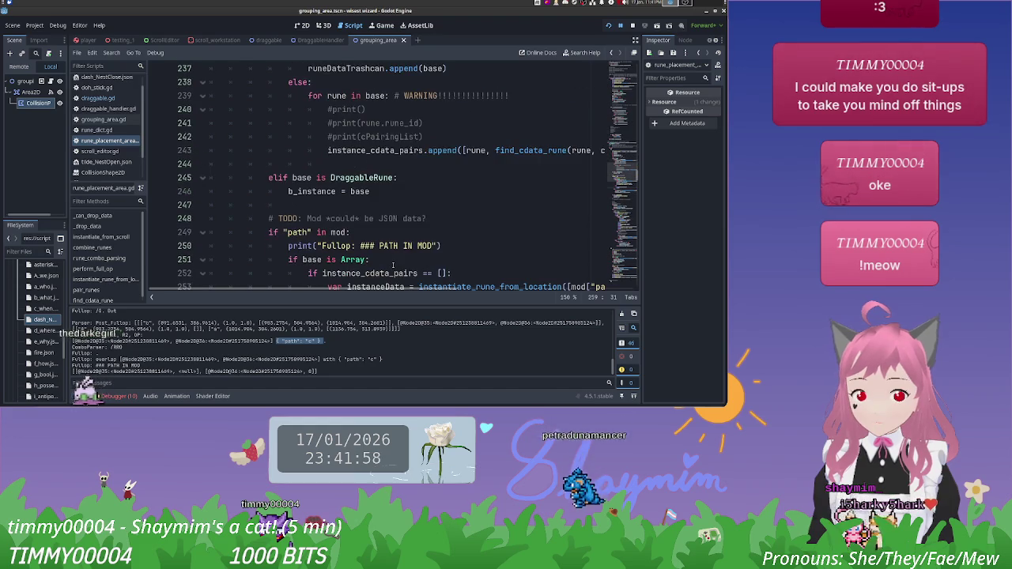
# Step: Check the append call on line 243, then add blank lines after line 259's print()
pyautogui.click(367, 150)
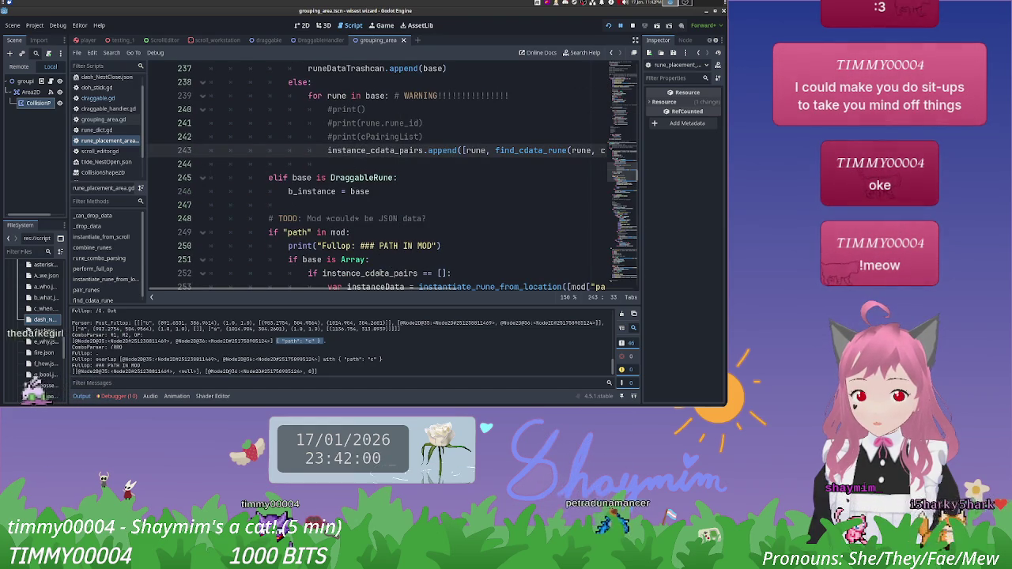
pyautogui.scroll(1, 381, 271)
pyautogui.hscroll(3, 443, 272)
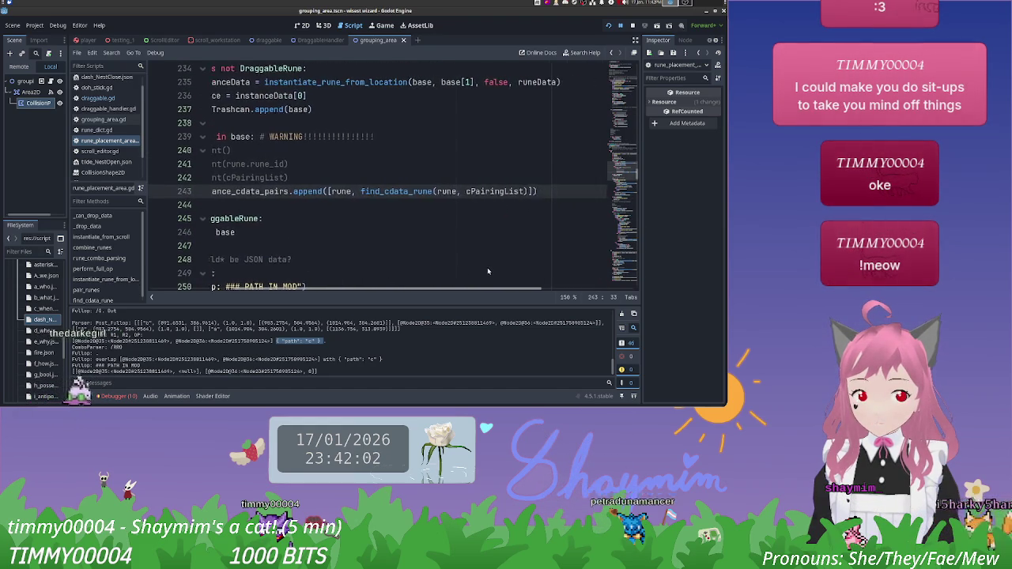
pyautogui.hscroll(-3, 474, 269)
pyautogui.scroll(-2, 413, 257)
pyautogui.scroll(-5, 413, 257)
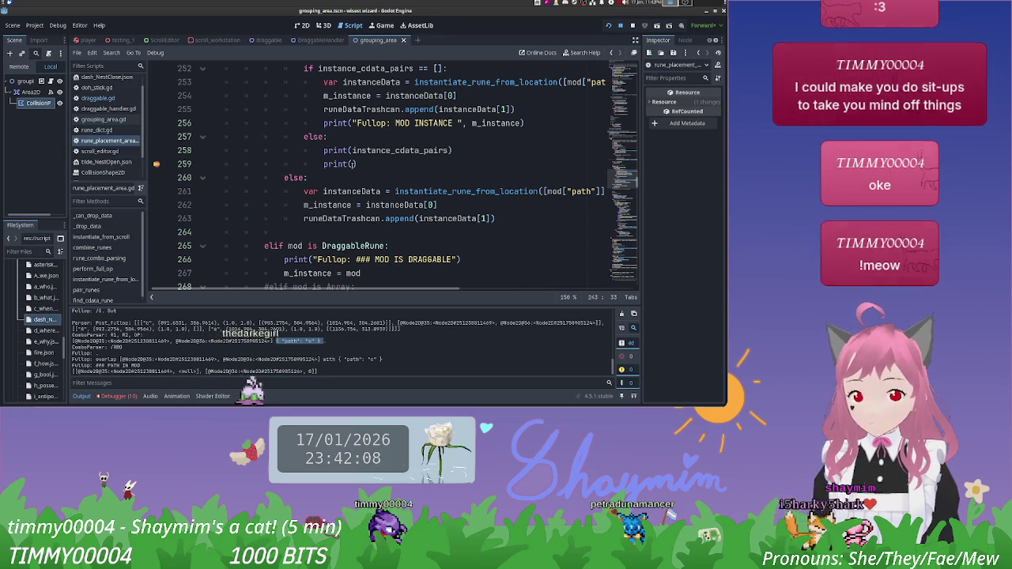
pyautogui.scroll(2, 365, 168)
pyautogui.scroll(-1, 364, 166)
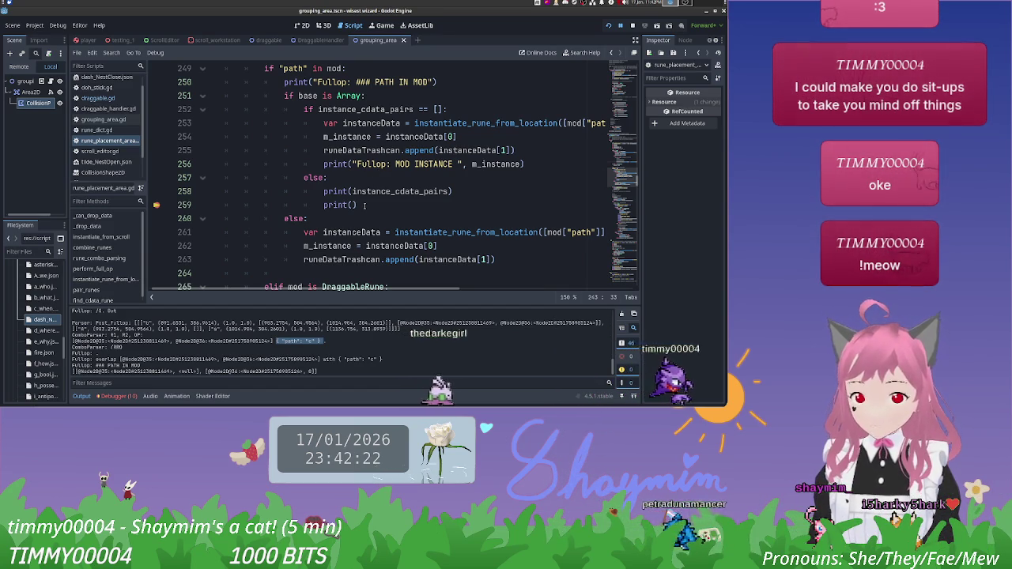
pyautogui.press('Return')
pyautogui.press('Return')
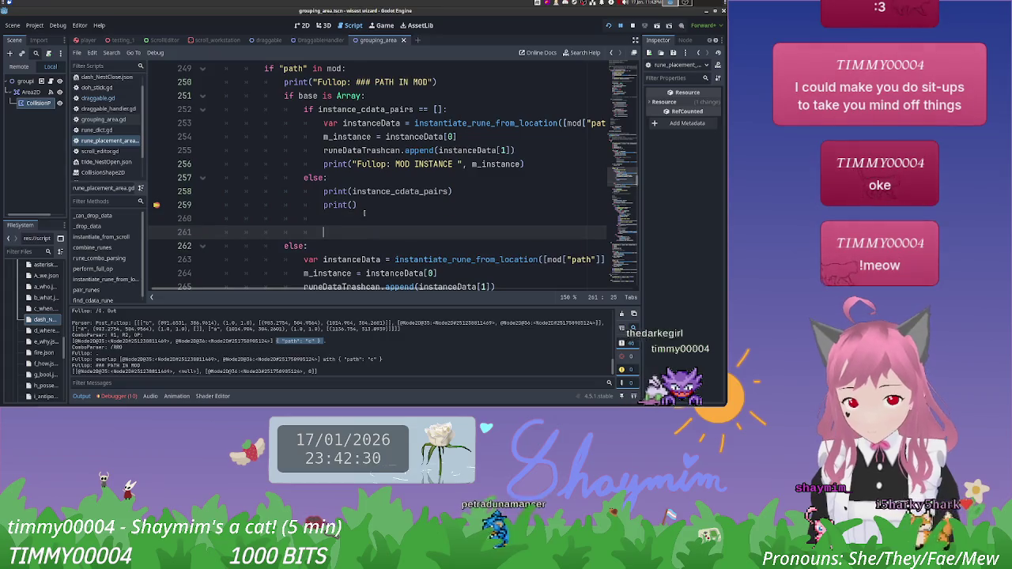
pyautogui.write('b')
# Step: Clear the mistyped text and start line 261 as var instanceData = instantiate_rune_from_location(
pyautogui.press('BackSpace')
pyautogui.write('var b_candid')
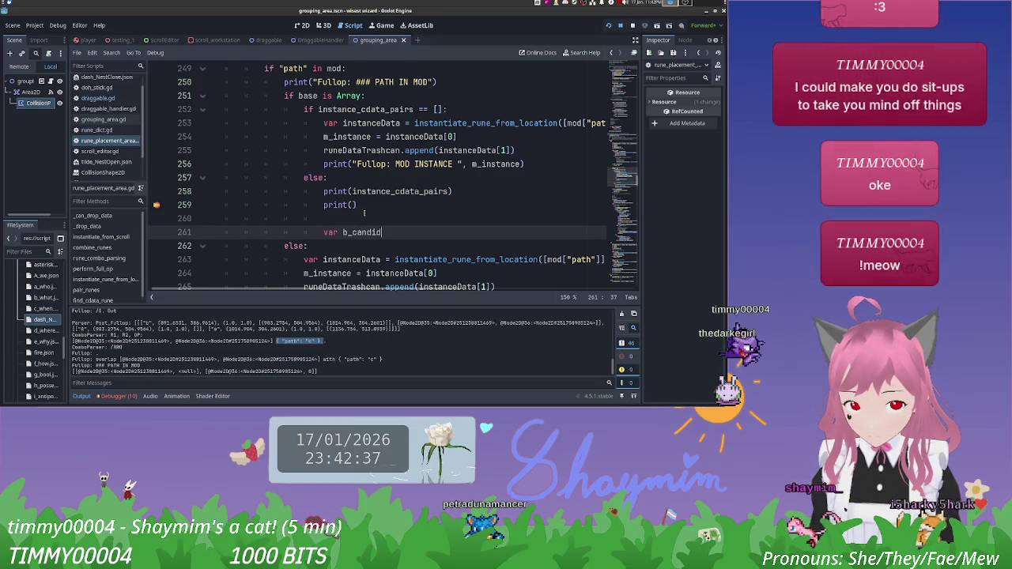
pyautogui.hotkey('ctrl', 'BackSpace')
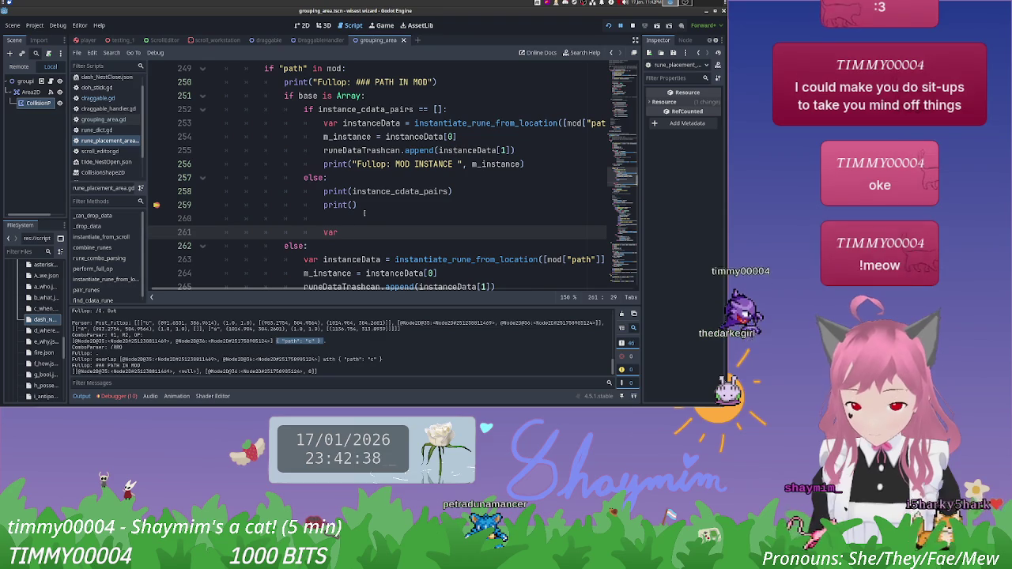
pyautogui.hotkey('ctrl', 'BackSpace')
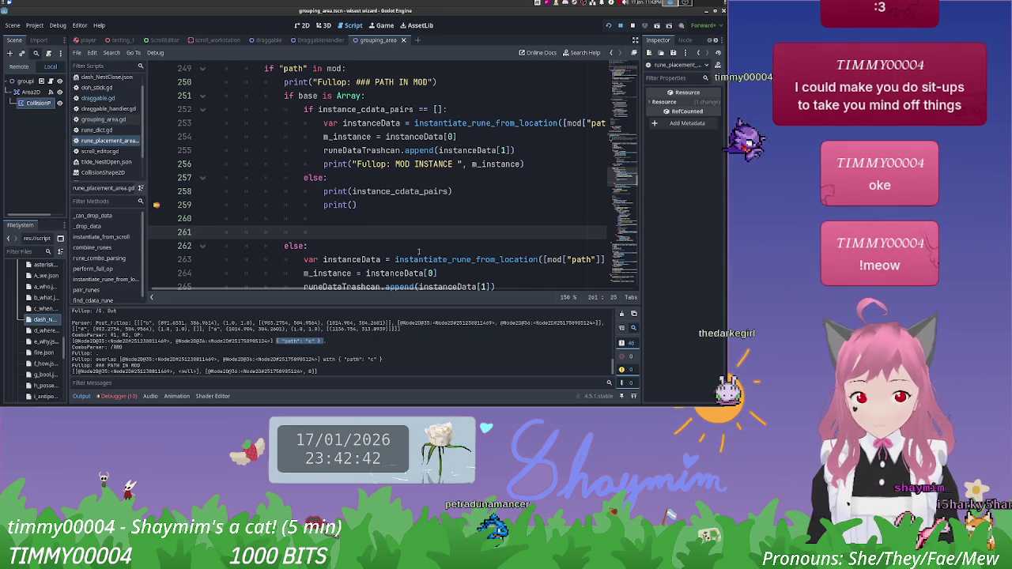
pyautogui.write('v')
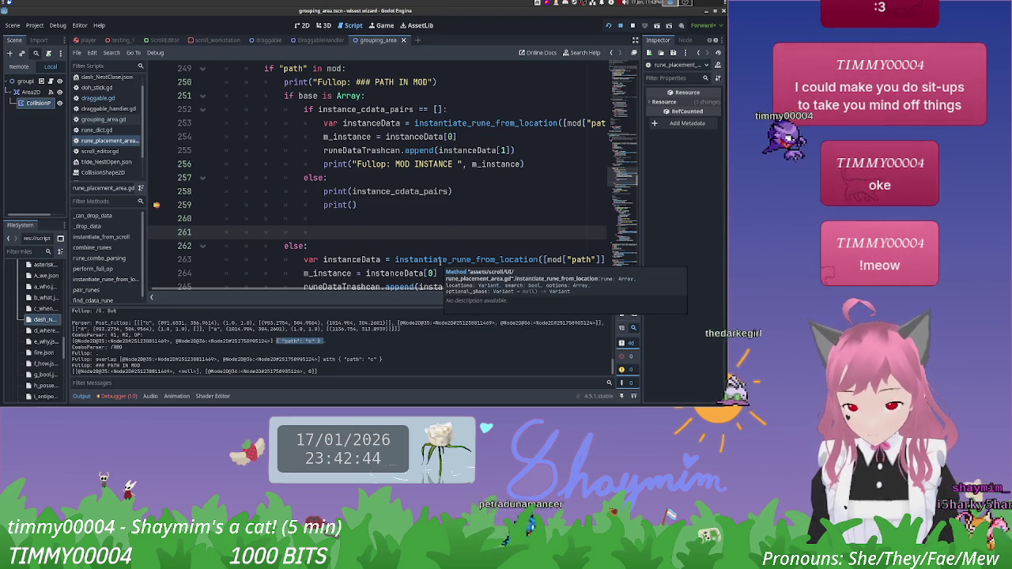
pyautogui.write('ar instance')
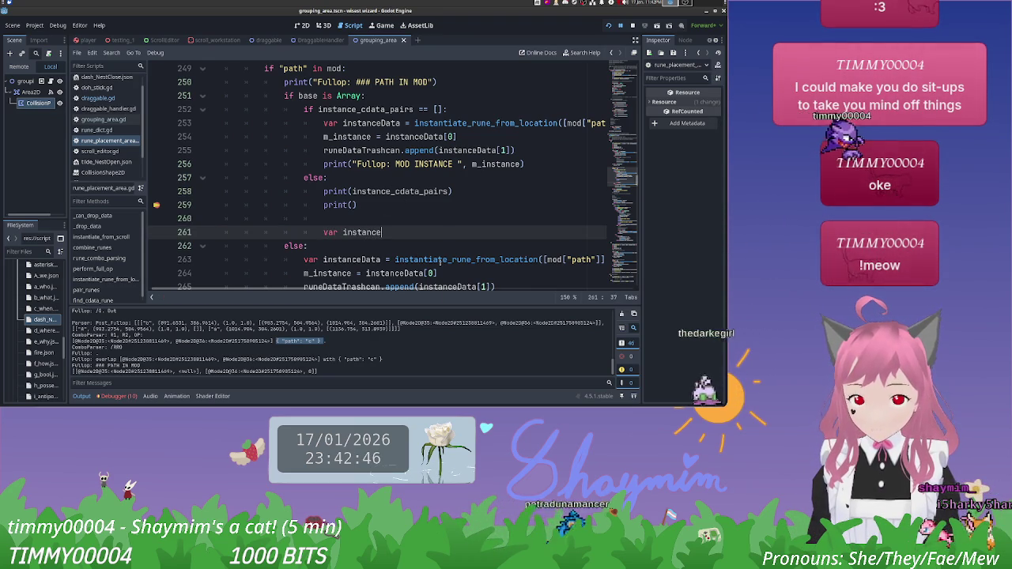
pyautogui.write('Data = instantiate')
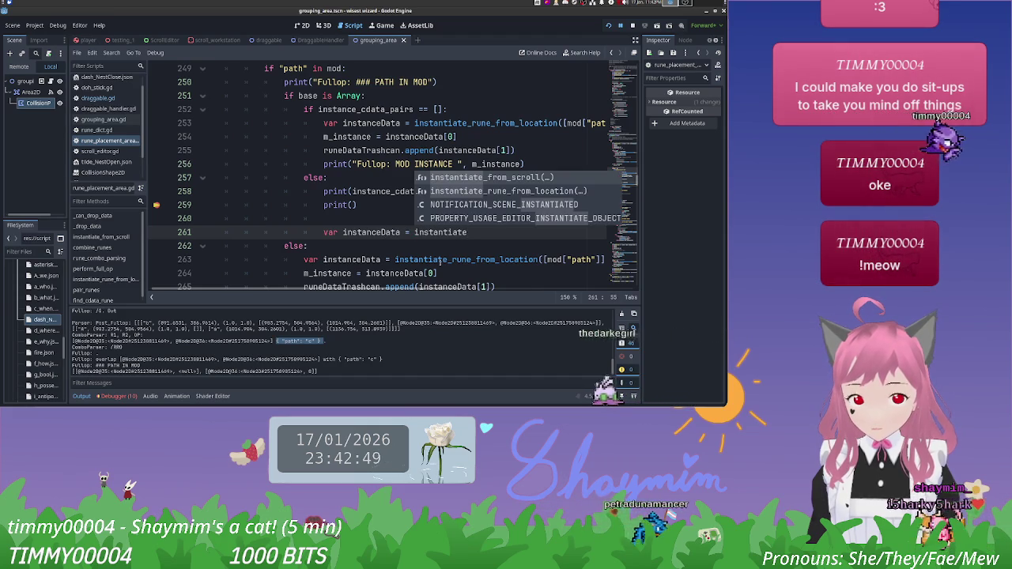
pyautogui.press('Return')
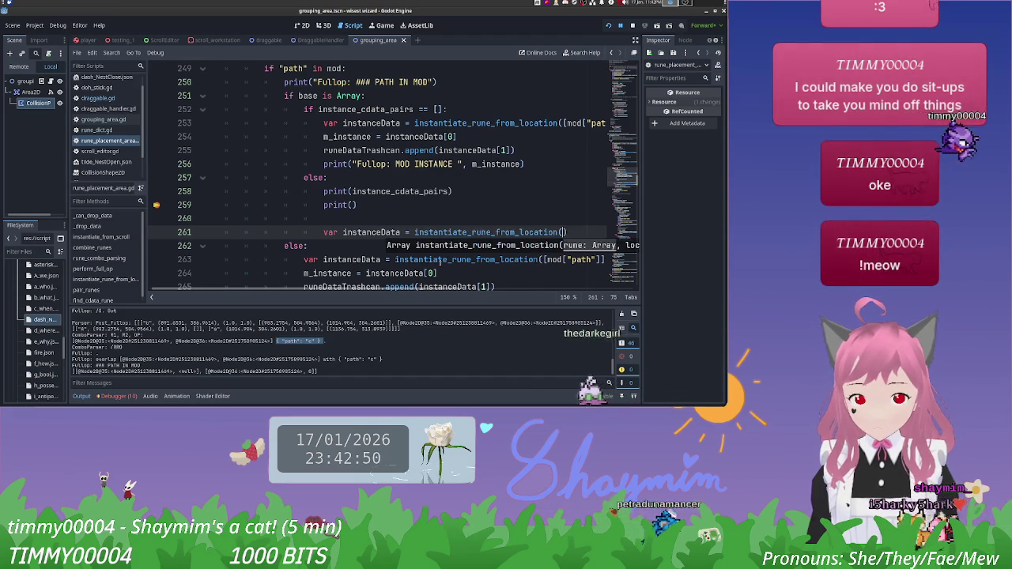
# Step: Pass [mod["path"]] as the call's first argument
pyautogui.write('[mod')
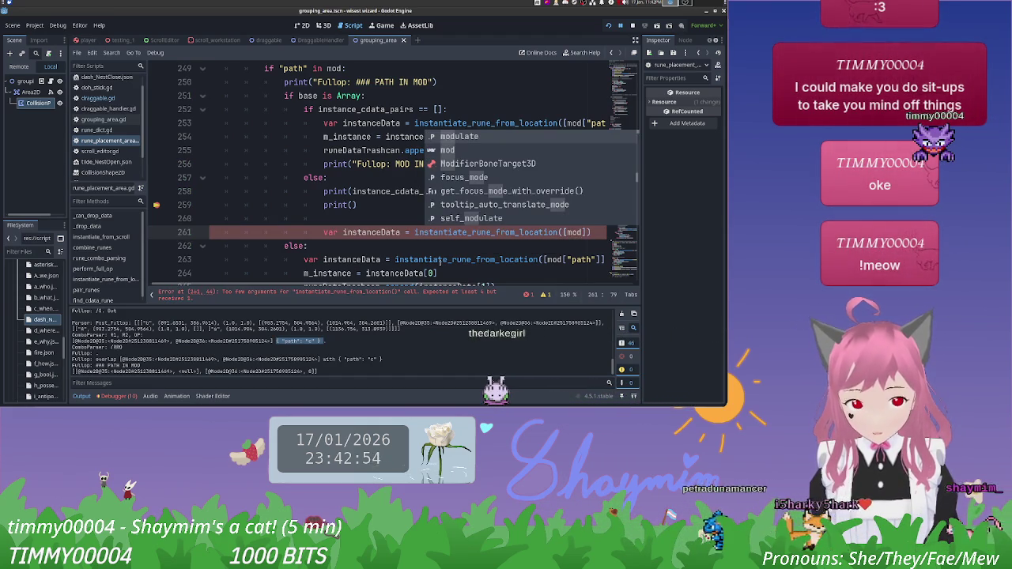
pyautogui.hscroll(5, 401, 287)
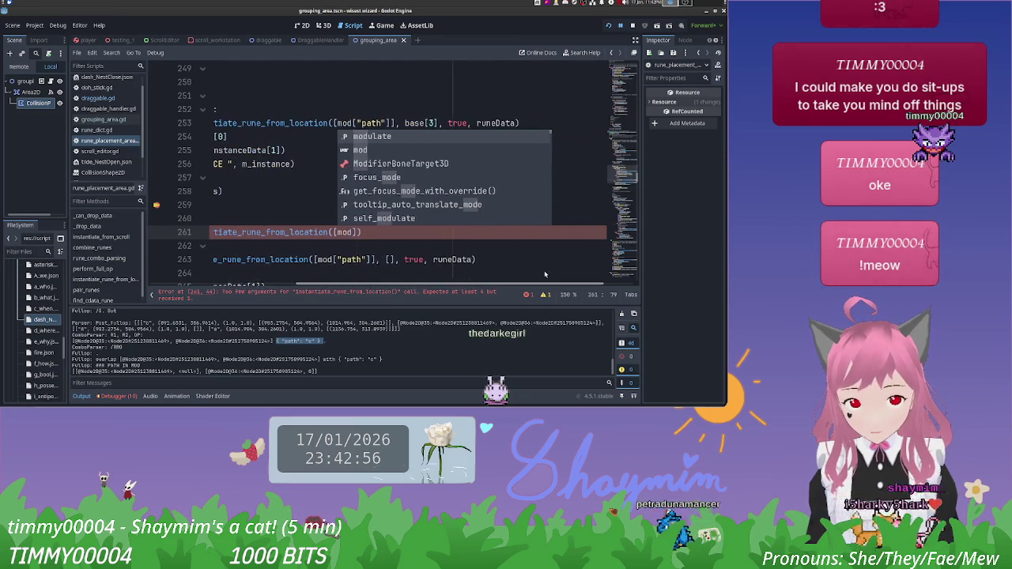
pyautogui.moveTo(346, 232)
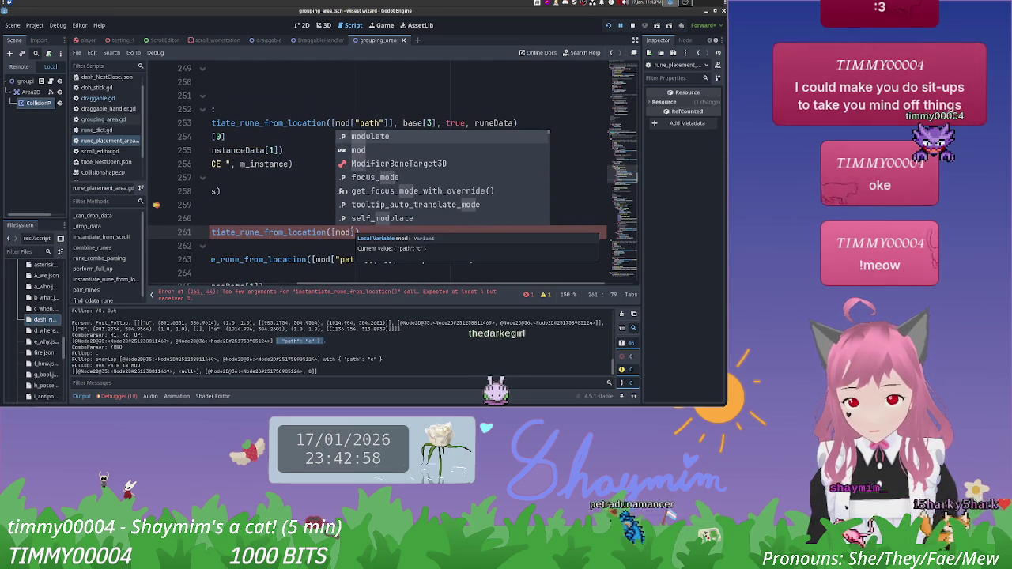
pyautogui.write('["path')
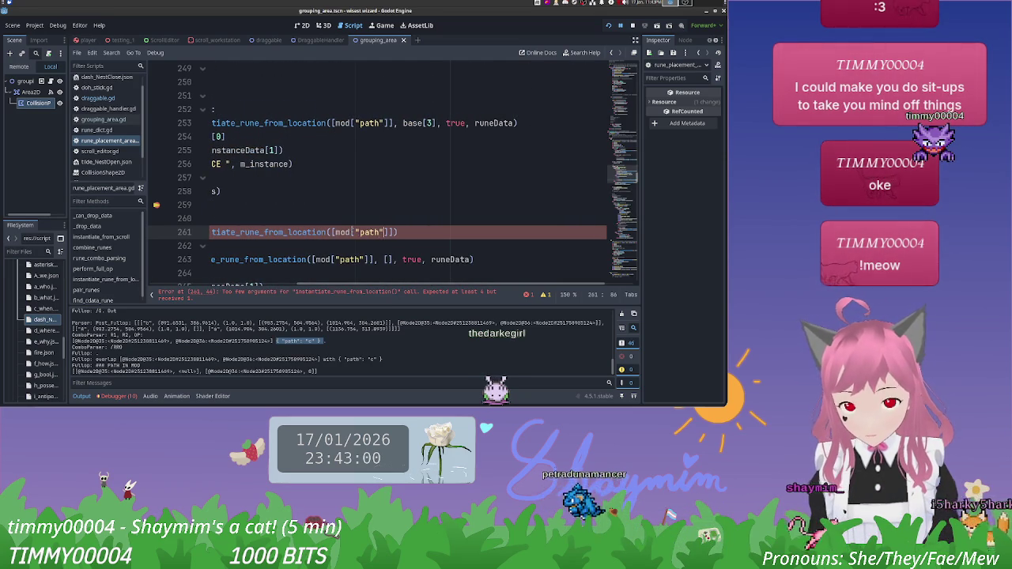
pyautogui.write(']')
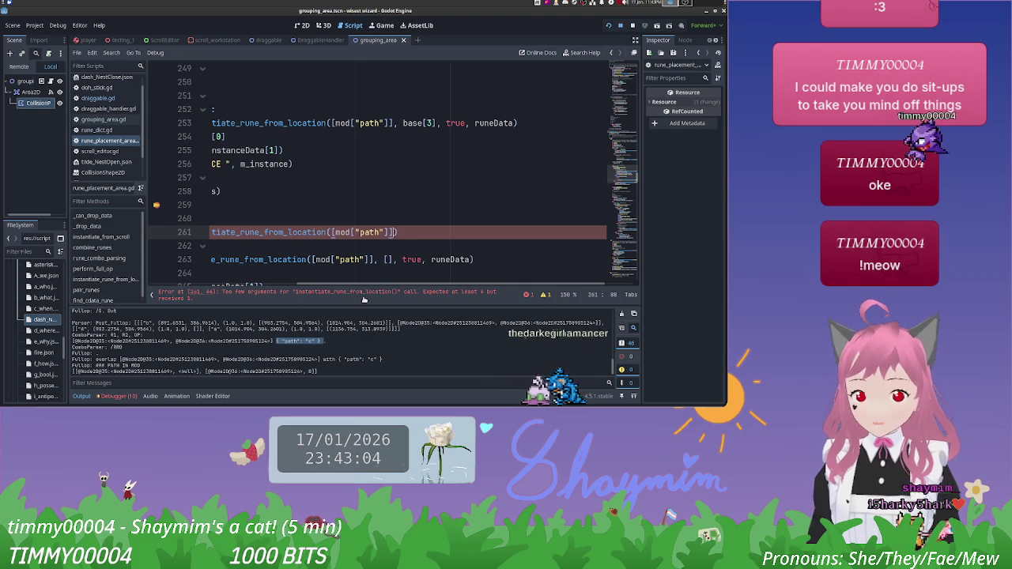
pyautogui.hscroll(-5, 335, 256)
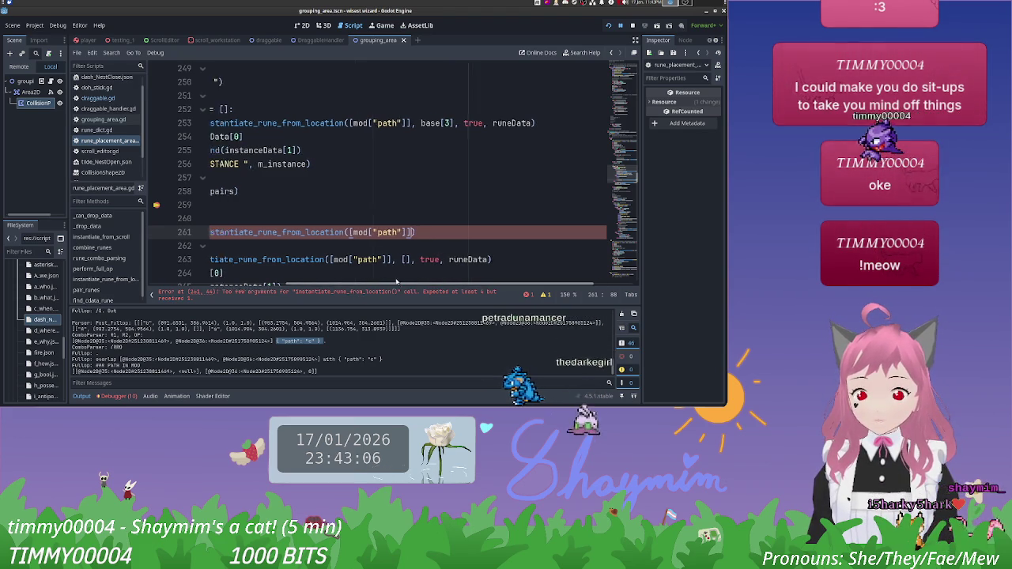
pyautogui.hscroll(5, 334, 255)
pyautogui.hscroll(-4, 329, 251)
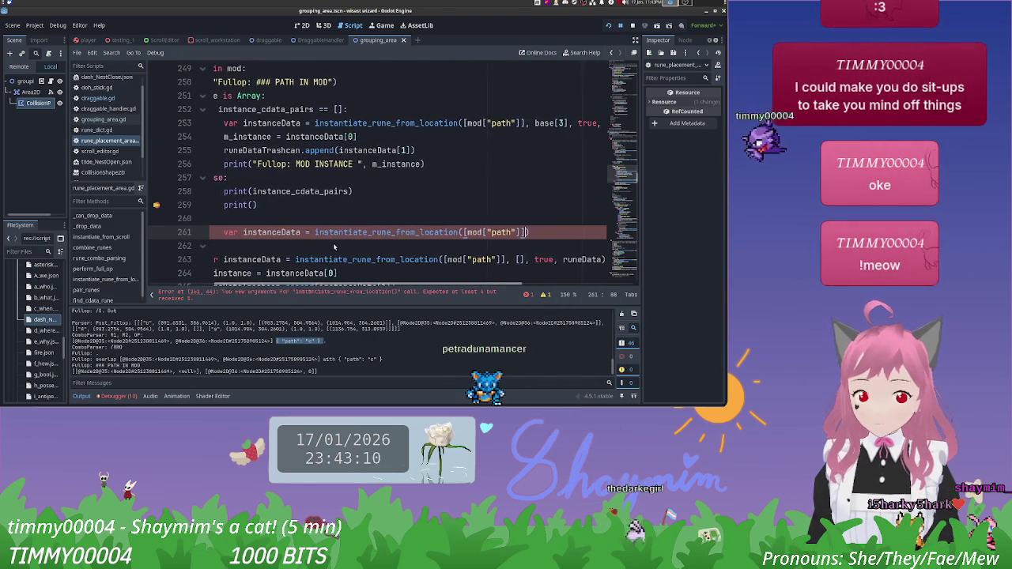
pyautogui.hscroll(3, 322, 248)
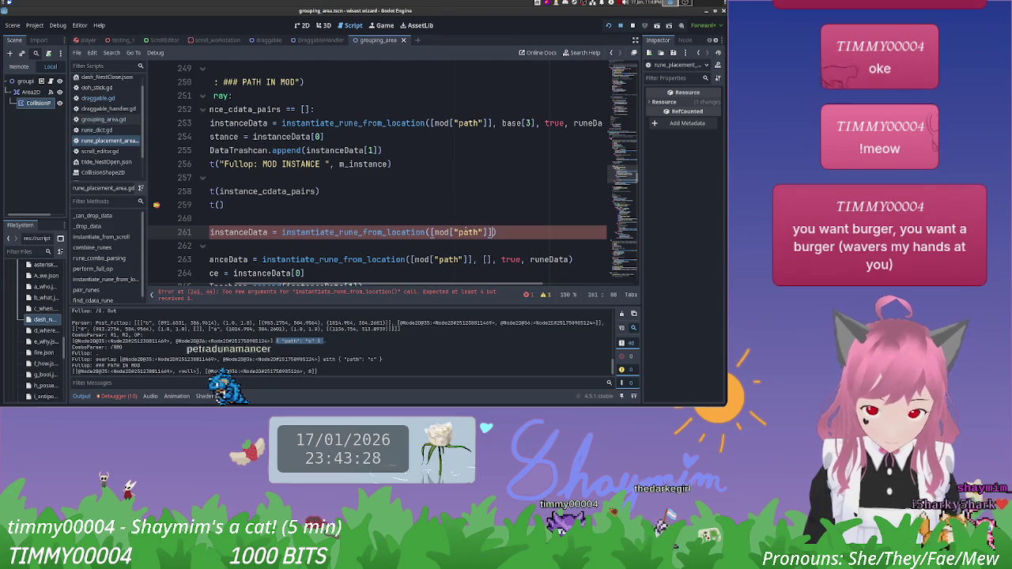
pyautogui.moveTo(469, 286); pyautogui.dragTo(516, 286)
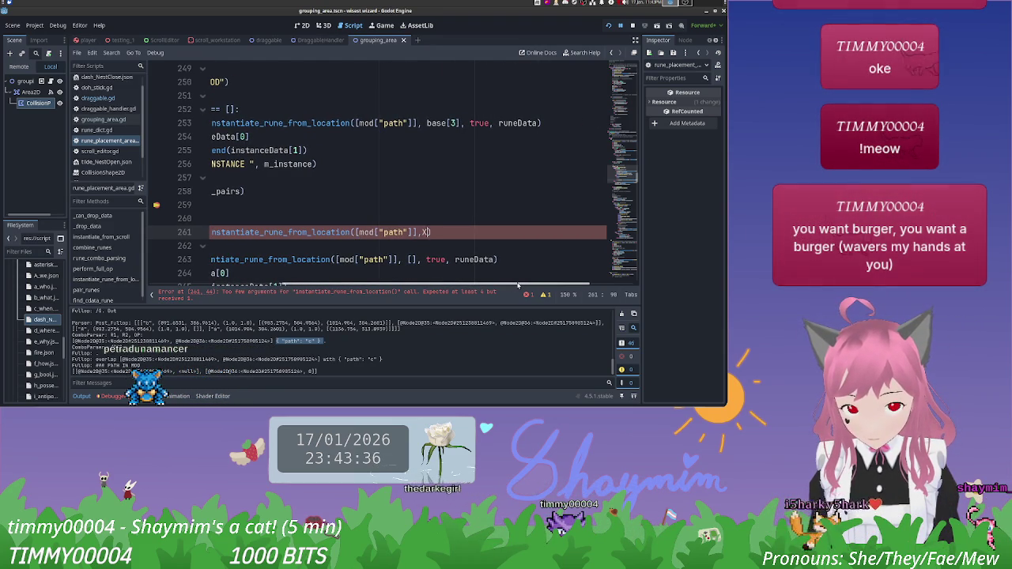
# Step: Finish the call's arguments with XXX, true and runeData
pyautogui.write('XX,t')
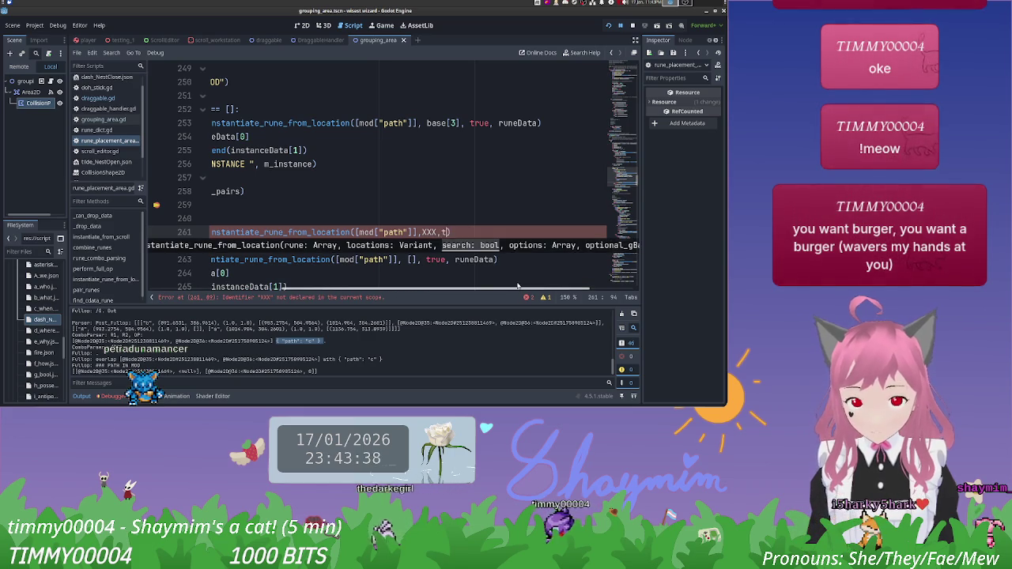
pyautogui.write('rue,')
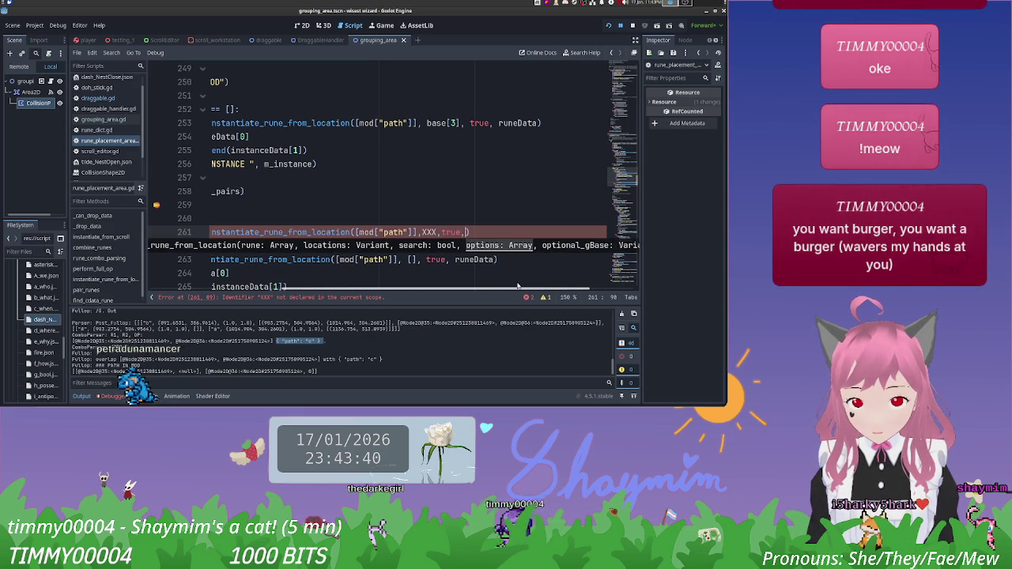
pyautogui.hscroll(1, 514, 292)
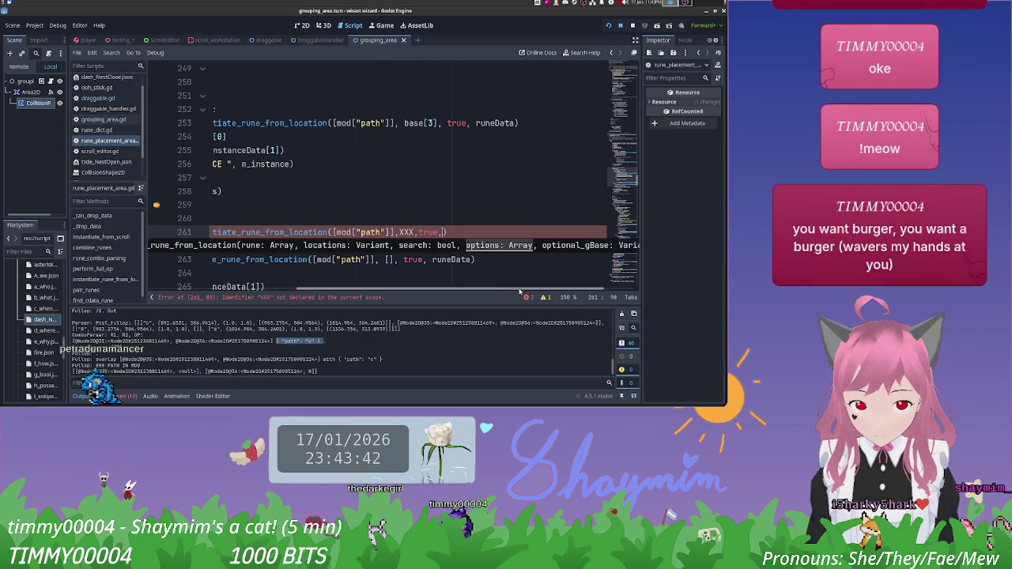
pyautogui.hscroll(2, 513, 292)
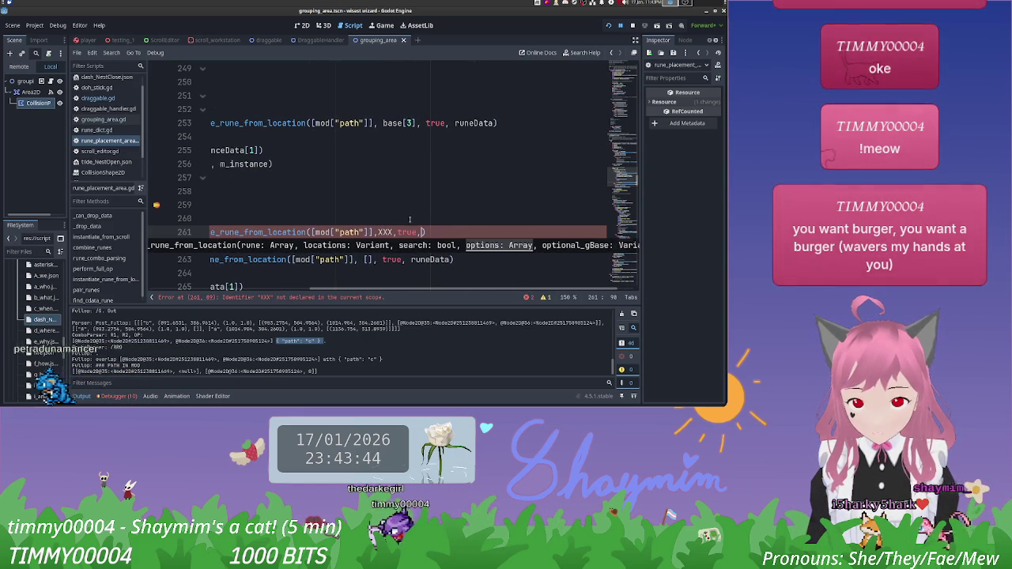
pyautogui.write('runeD')
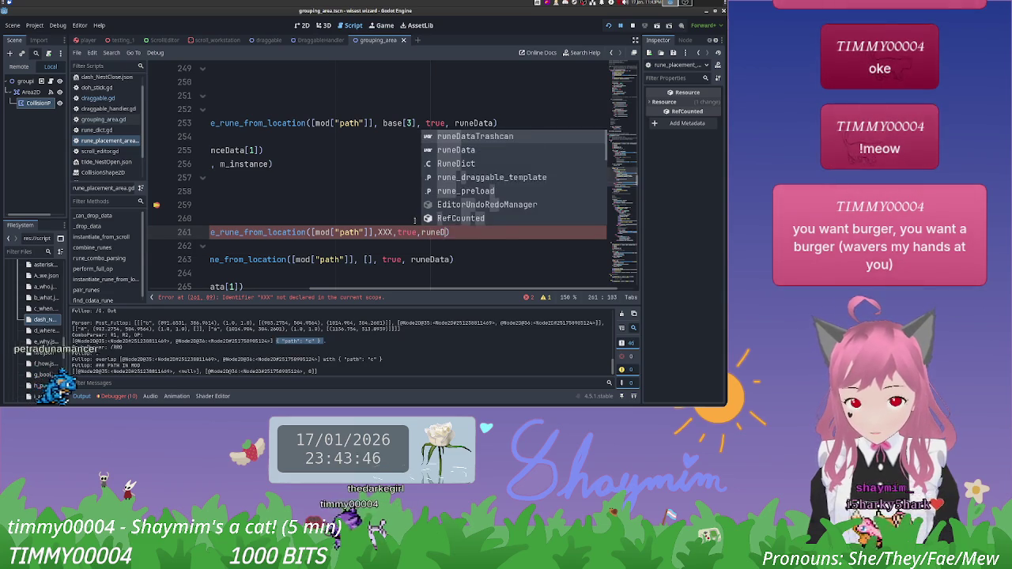
pyautogui.write('ata')
pyautogui.click(400, 212)
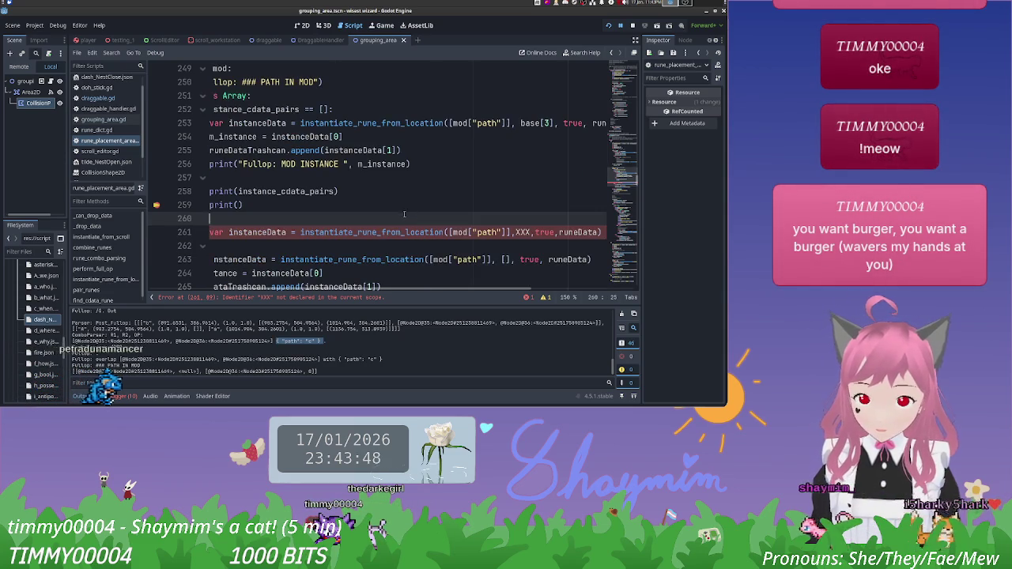
pyautogui.click(515, 232)
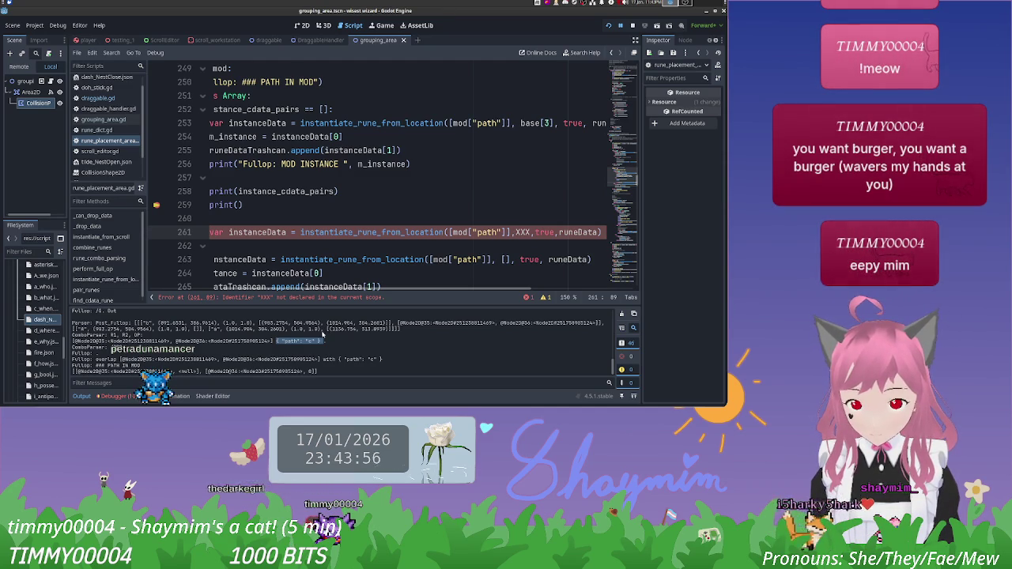
pyautogui.click(300, 220)
pyautogui.write('for')
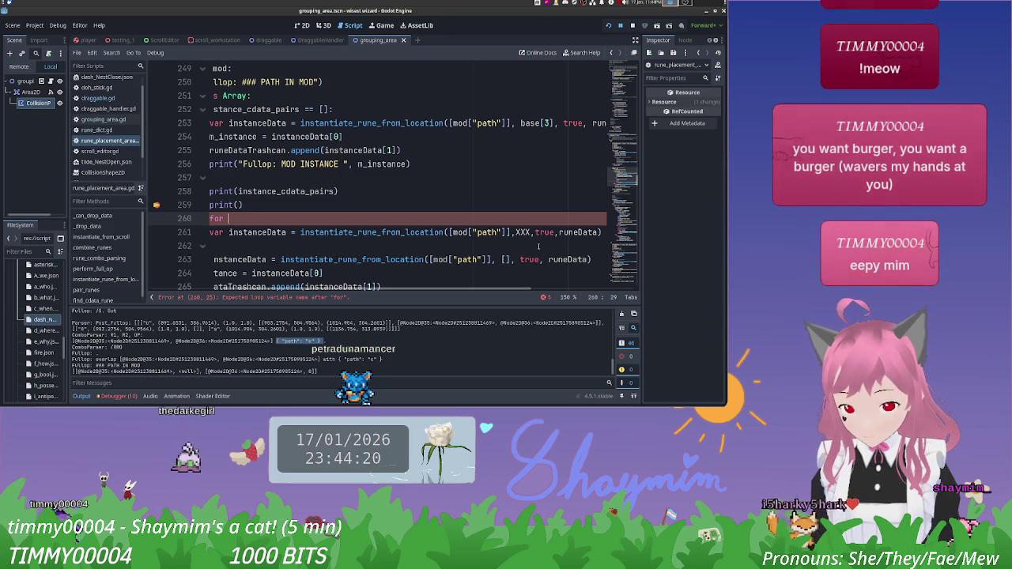
# Step: Write the loop header for i in range(0, len(instance_cdata_pairs), 2): on line 260
pyautogui.write('i')
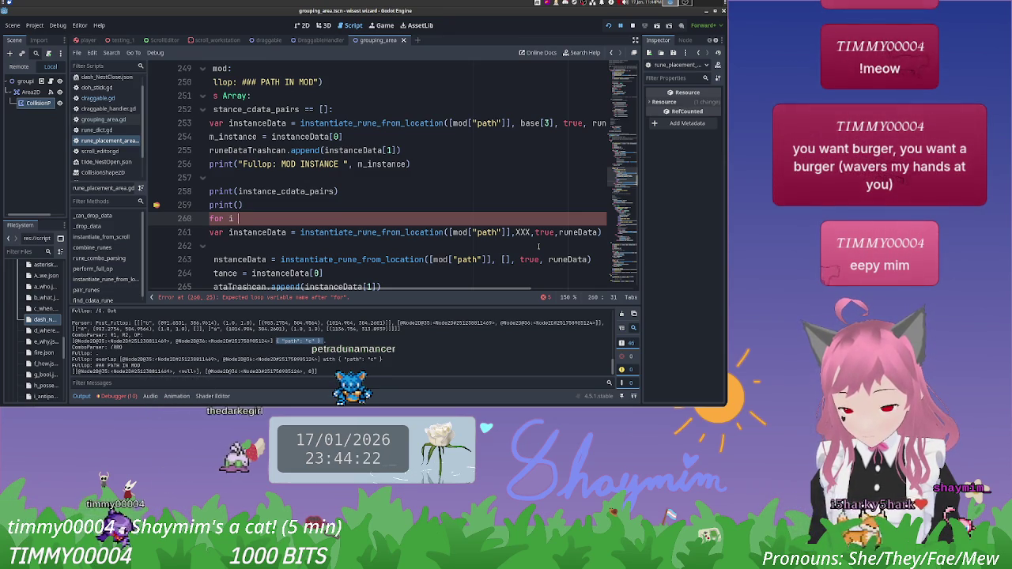
pyautogui.write('n range(')
pyautogui.write('len(')
pyautogui.write('in')
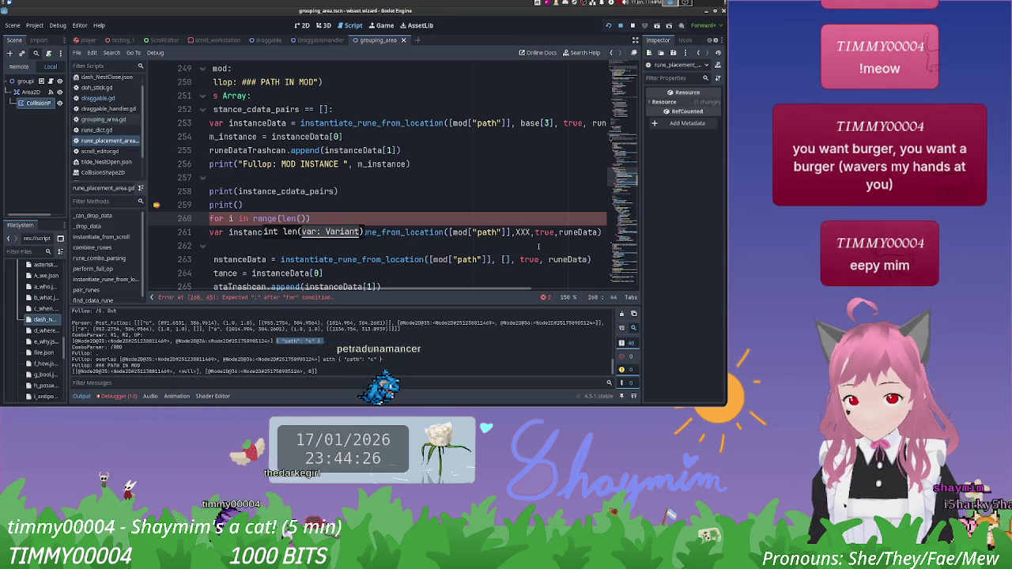
pyautogui.write('stance')
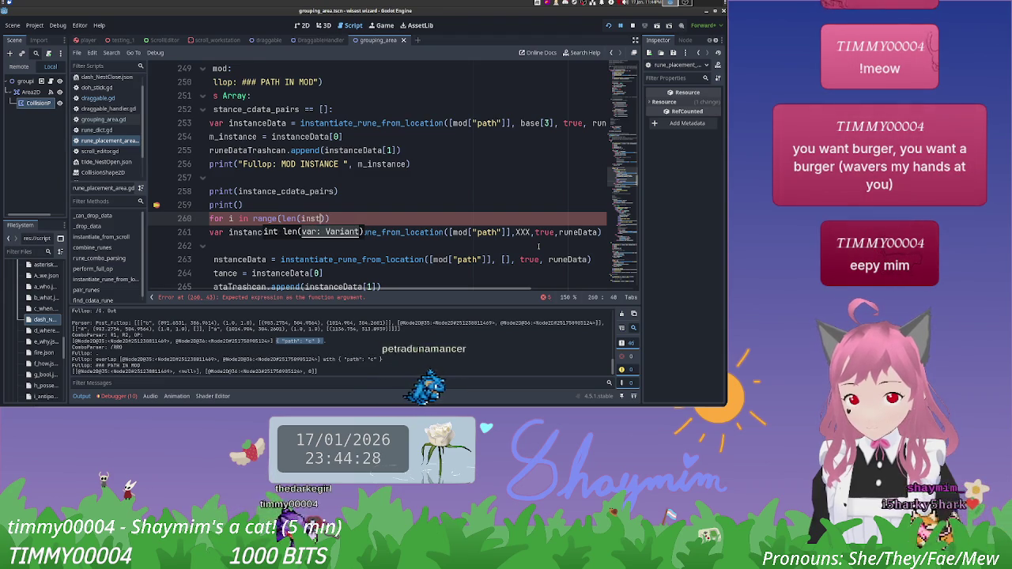
pyautogui.write('_cdata_pairs')
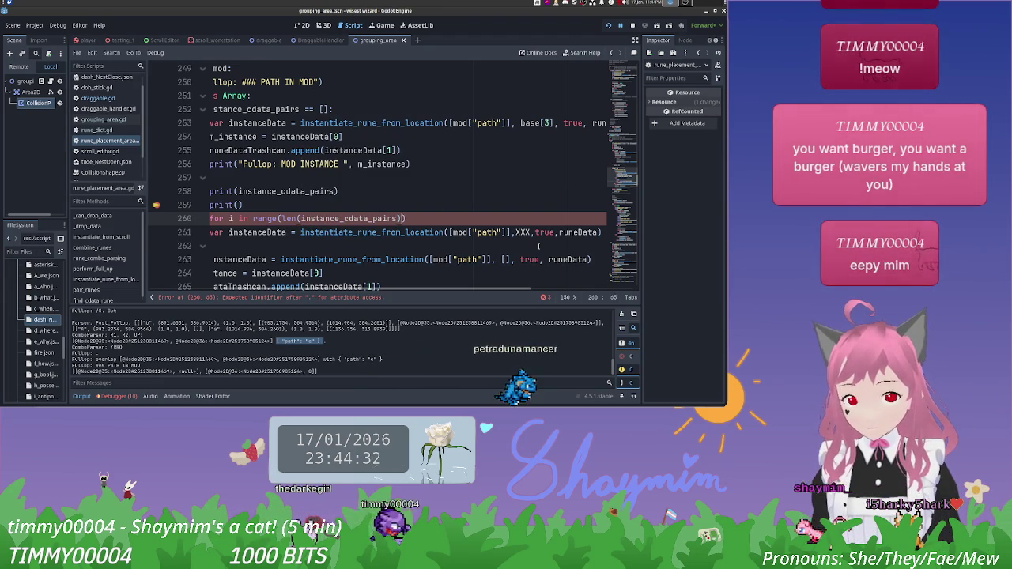
pyautogui.write('),')
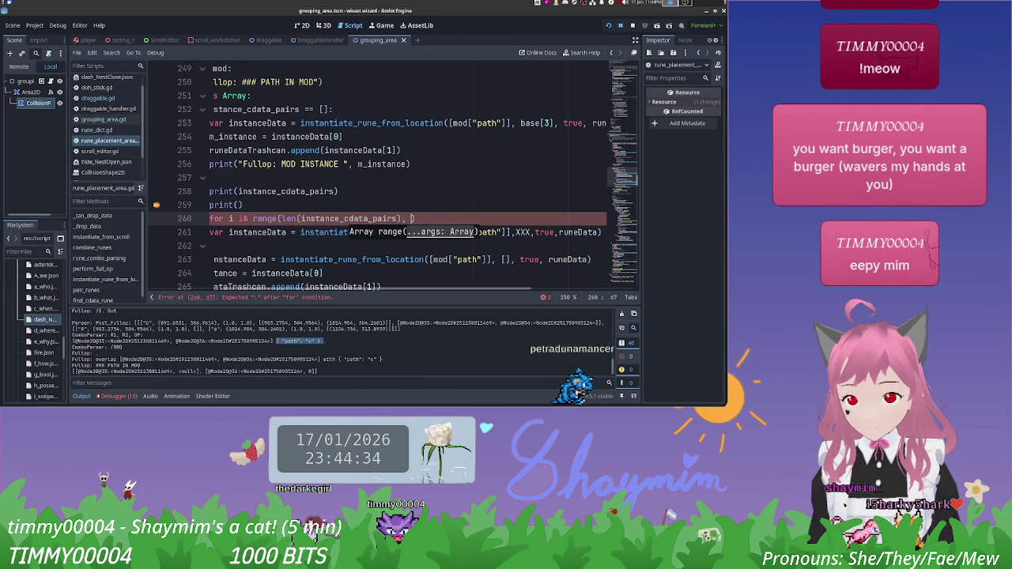
pyautogui.moveTo(264, 219)
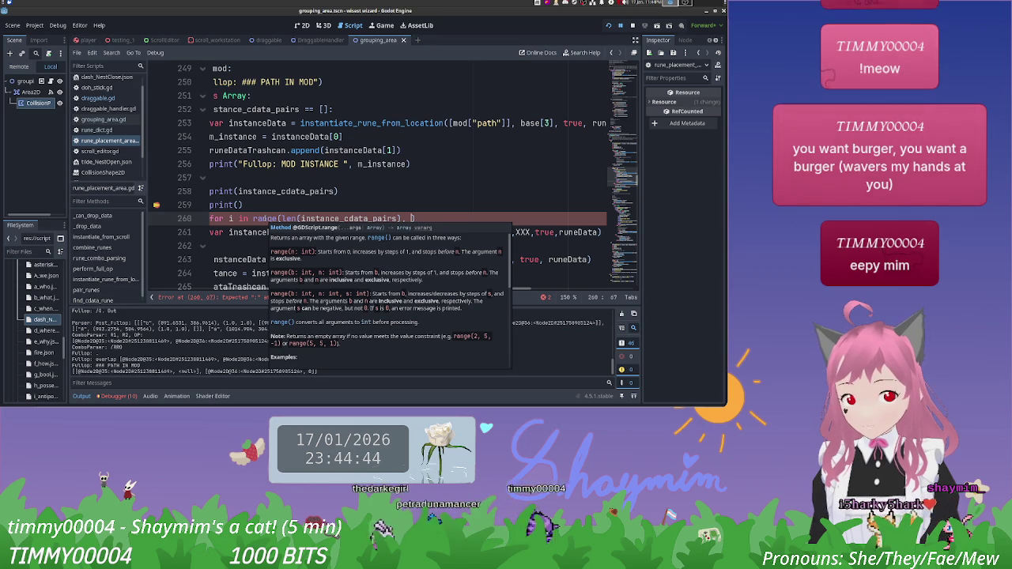
pyautogui.click(286, 219)
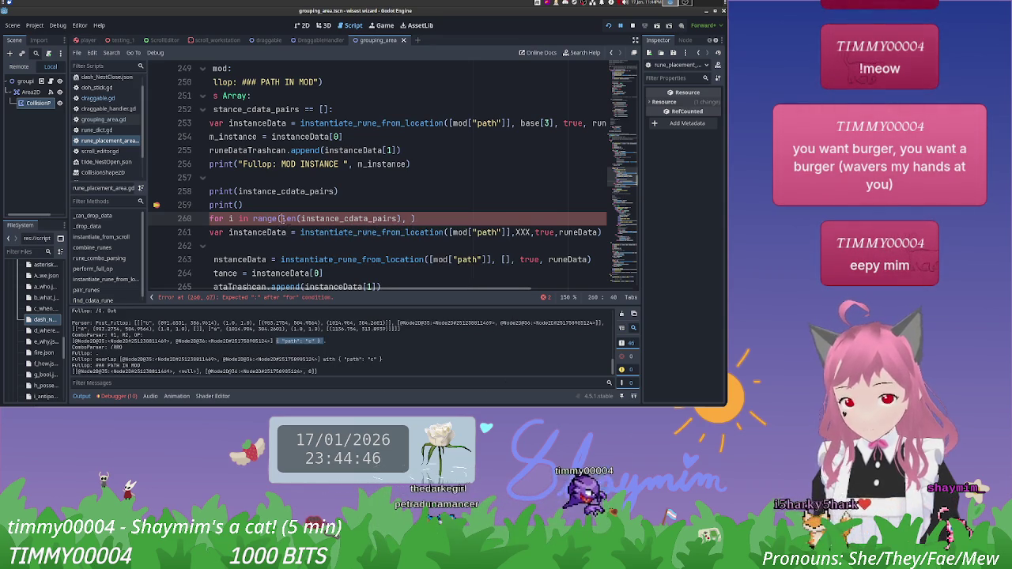
pyautogui.write('0,')
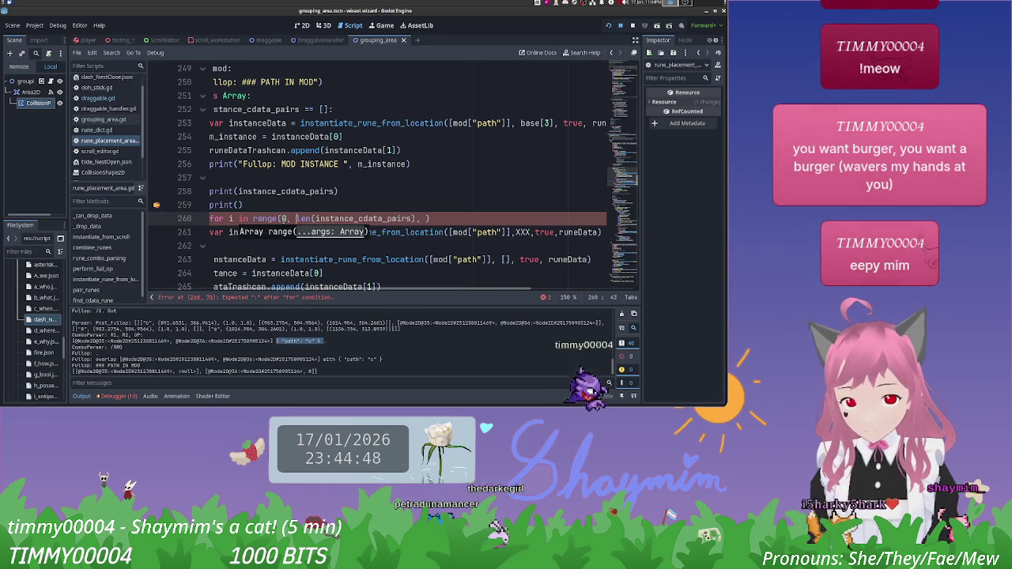
pyautogui.click(427, 218)
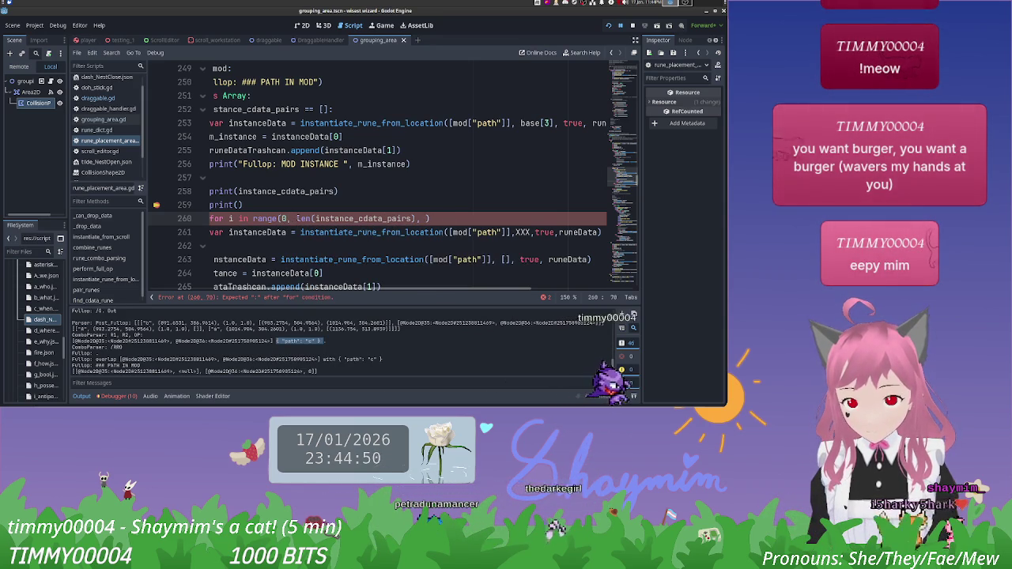
pyautogui.write('2')
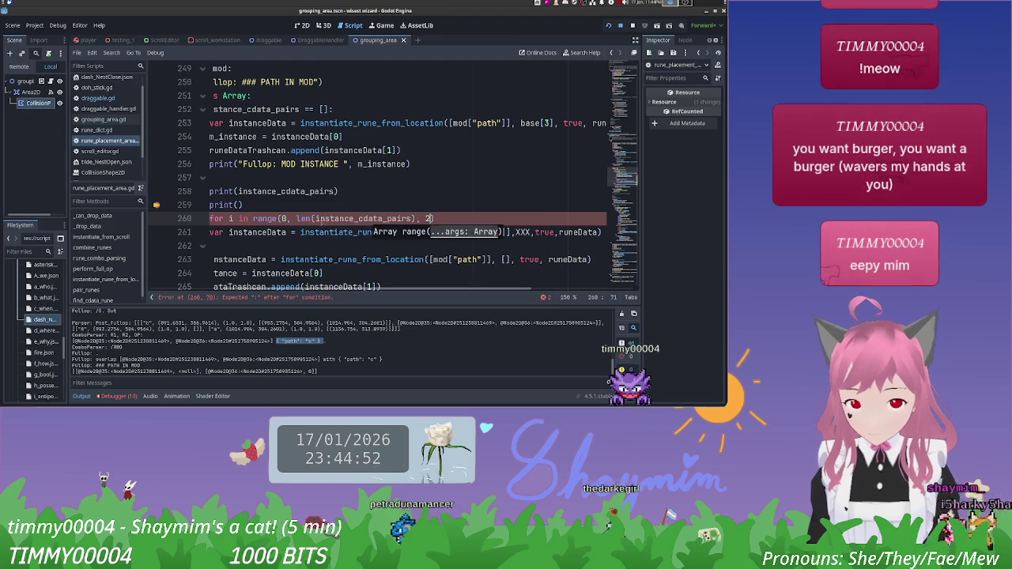
pyautogui.click(445, 218)
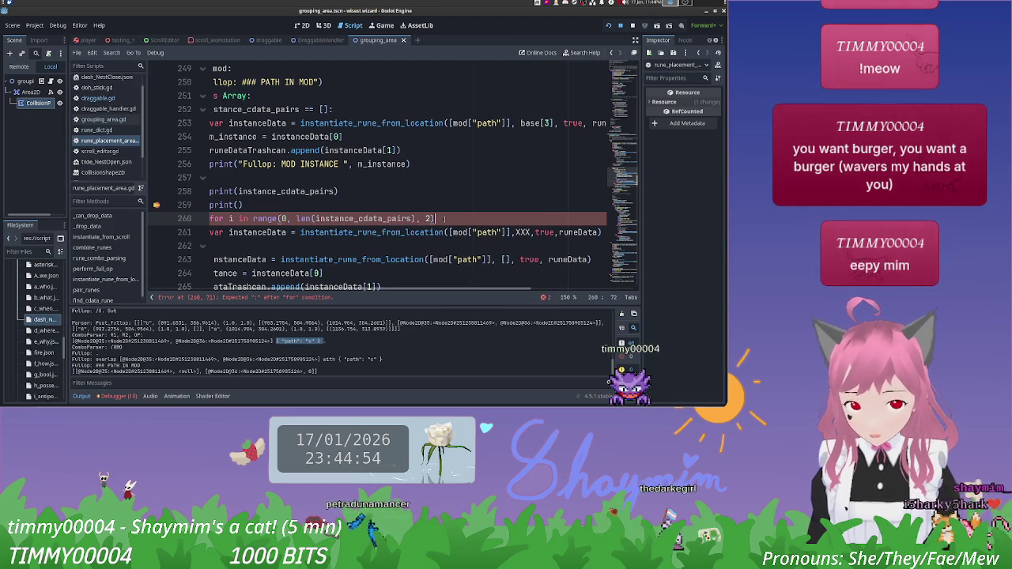
pyautogui.write(':')
pyautogui.press('Return')
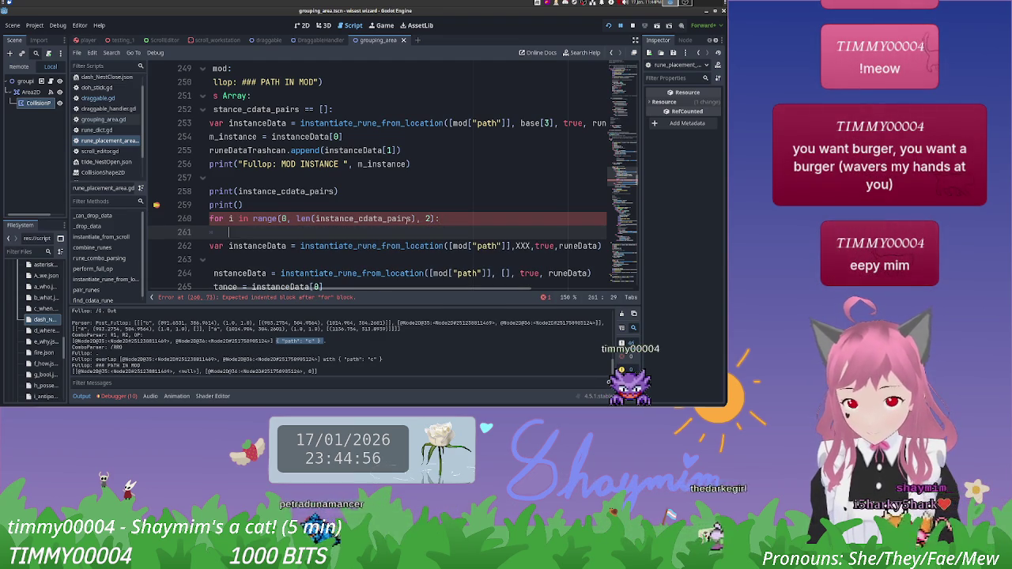
# Step: Subtract 1 from the length in the range end and move to the empty body line
pyautogui.moveTo(309, 218)
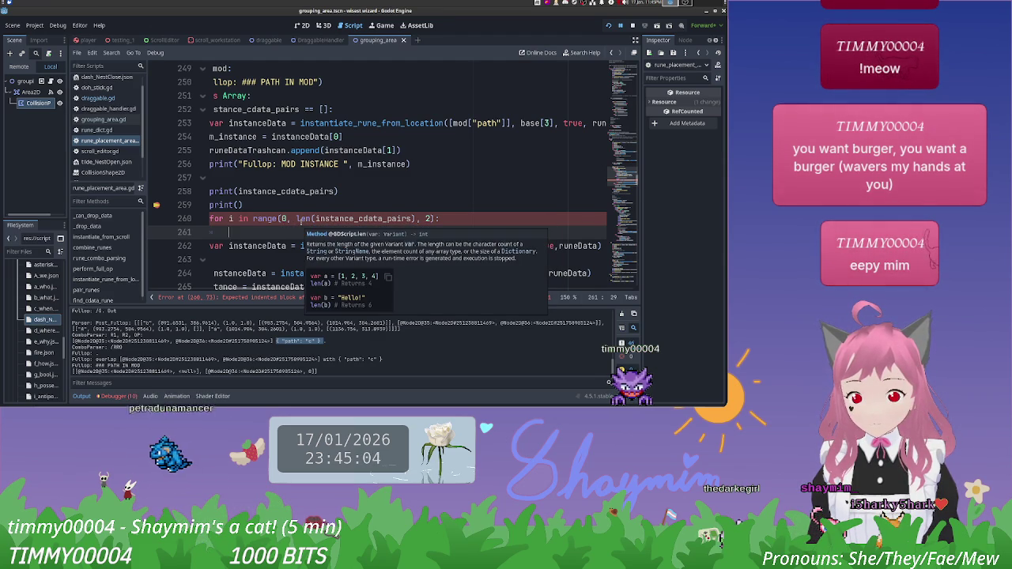
pyautogui.click(413, 218)
pyautogui.write('-')
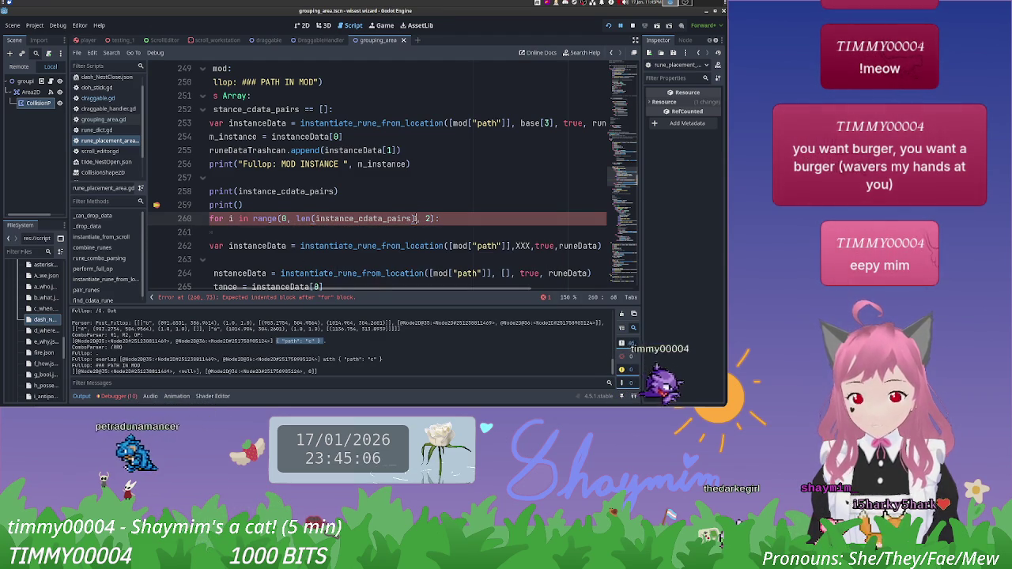
pyautogui.write(' 1')
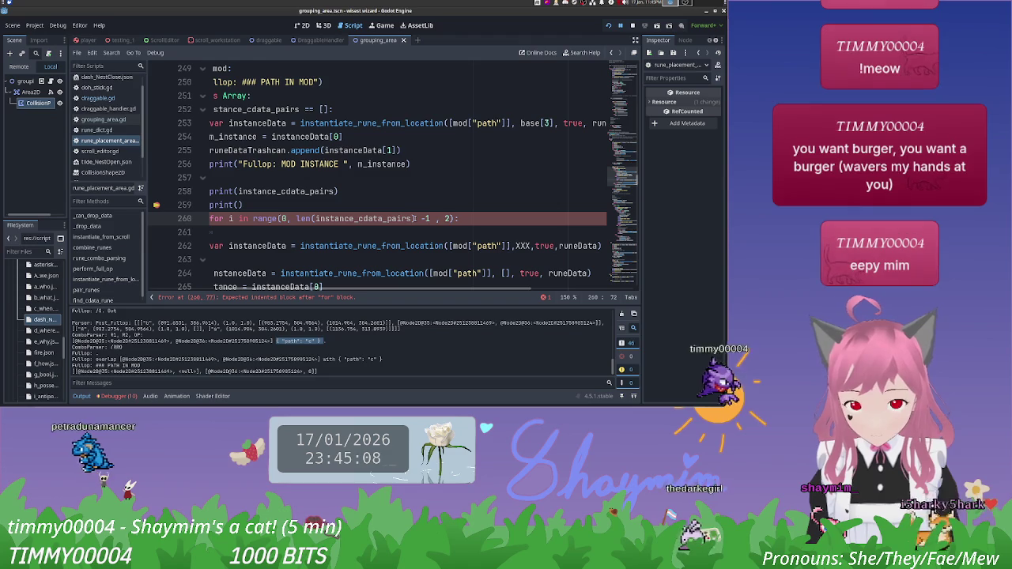
pyautogui.click(471, 230)
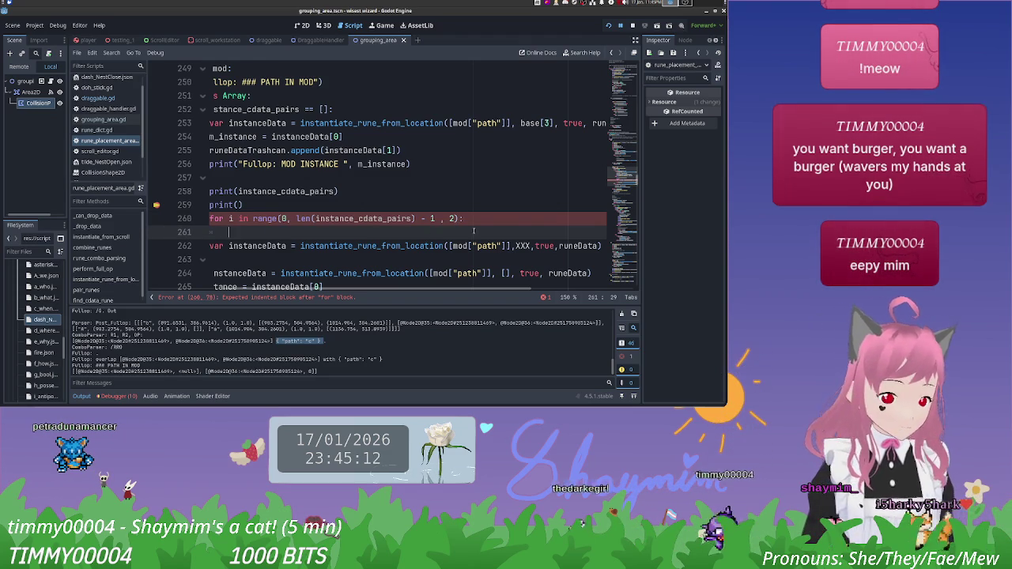
# Step: Write var data = cPairingList[instance_cdata_pairs[i+1]] on line 261, using autocomplete for instance_cdata_pairs
pyautogui.moveTo(368, 290); pyautogui.dragTo(342, 277)
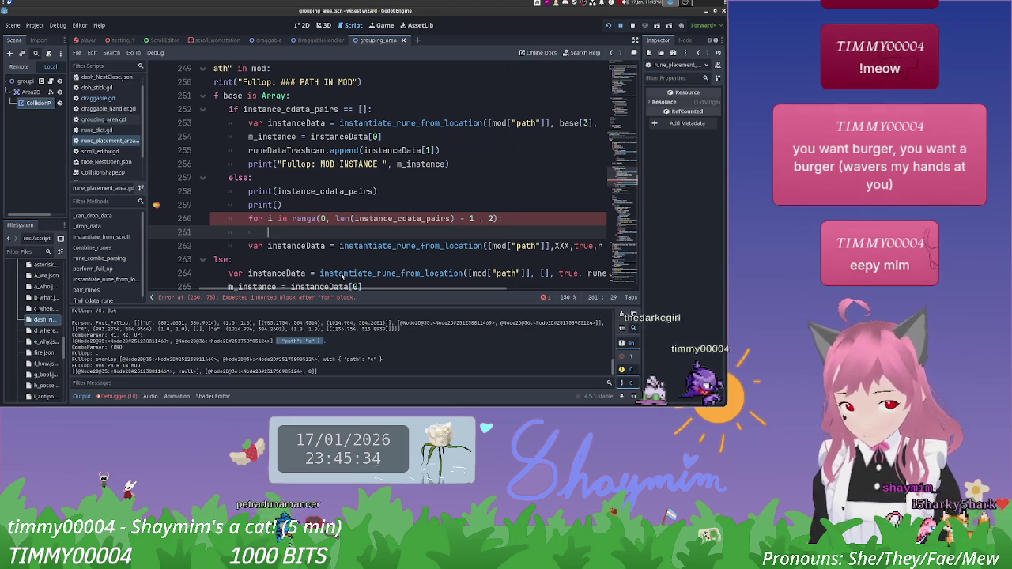
pyautogui.write('var data =')
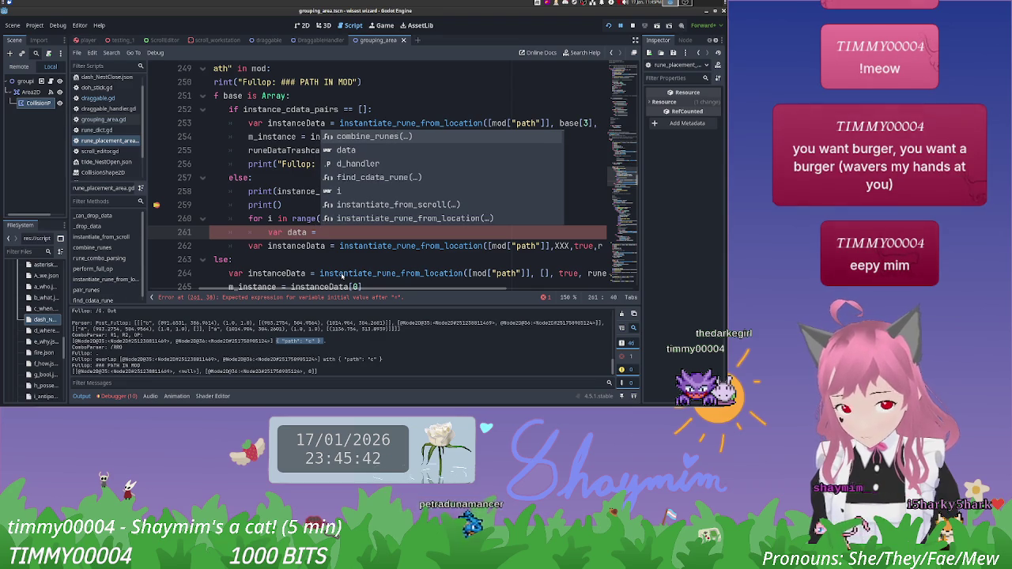
pyautogui.write('cPairingList[')
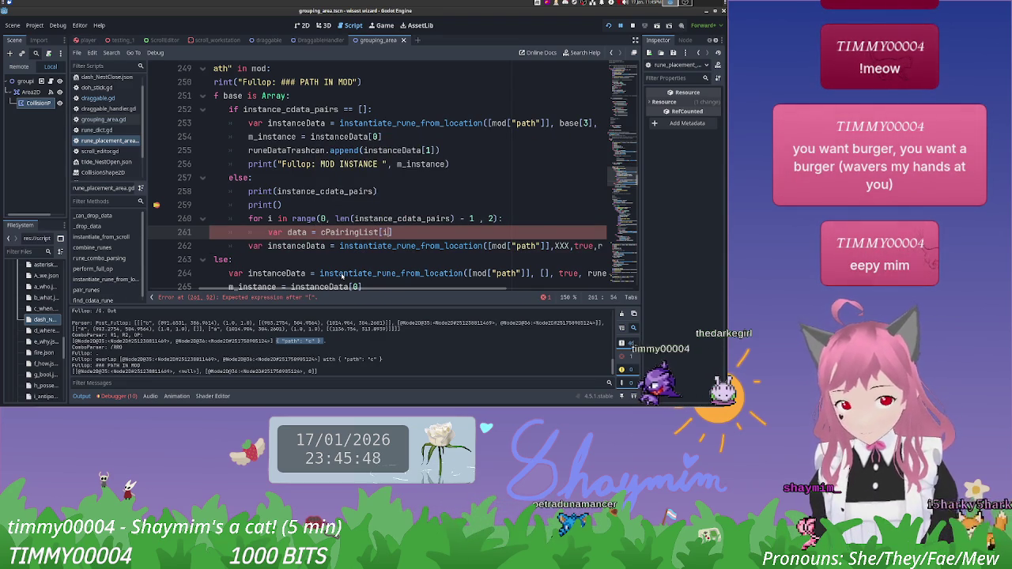
pyautogui.write('i')
pyautogui.press('BackSpace')
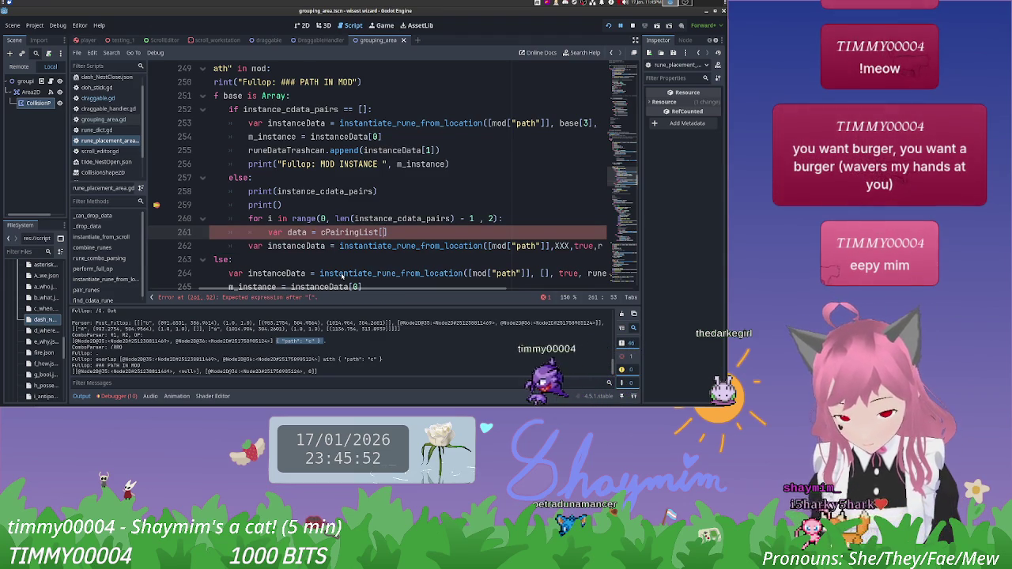
pyautogui.write('i')
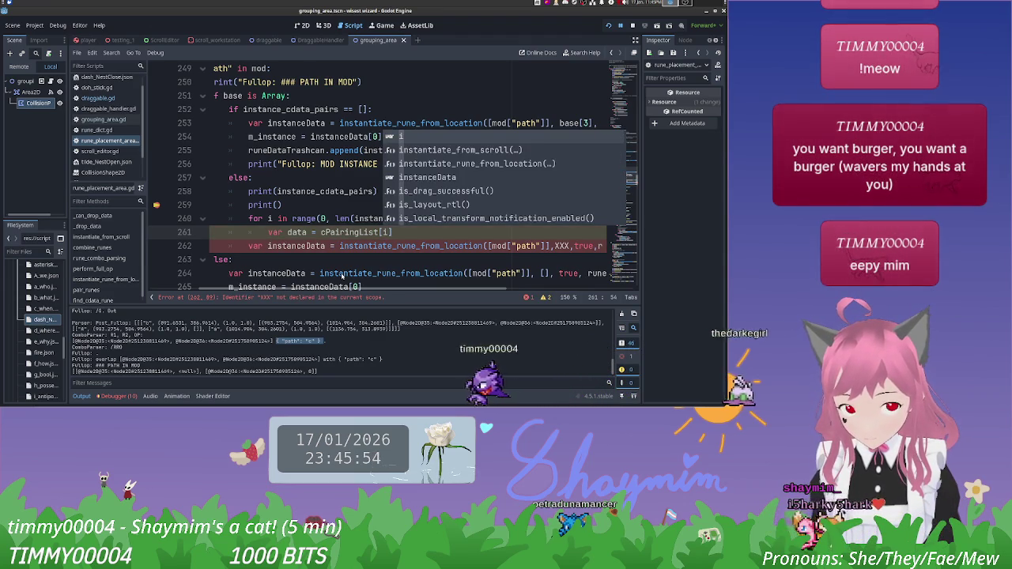
pyautogui.write('ns')
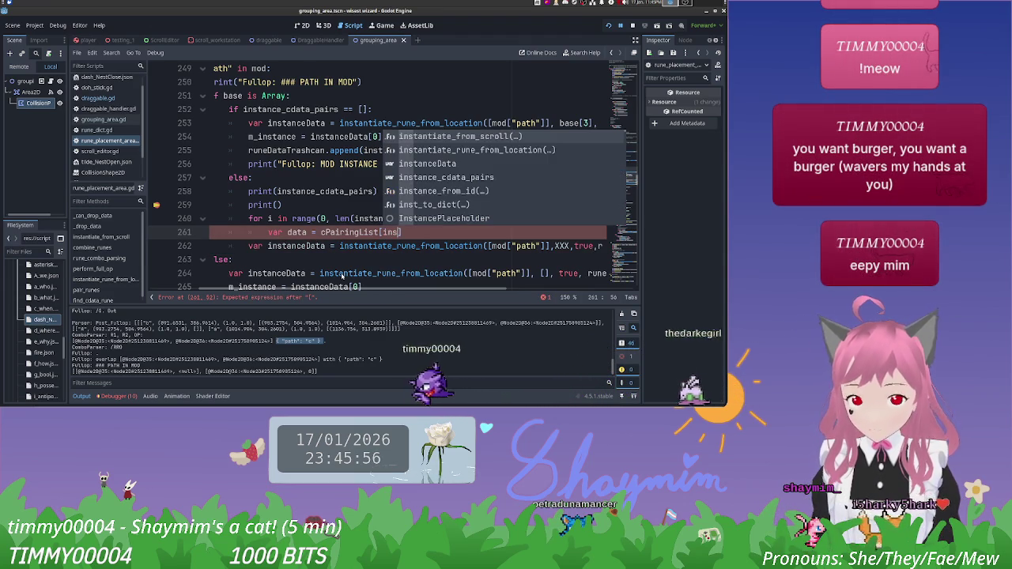
pyautogui.press('Down')
pyautogui.press('Down')
pyautogui.press('Down')
pyautogui.press('Return')
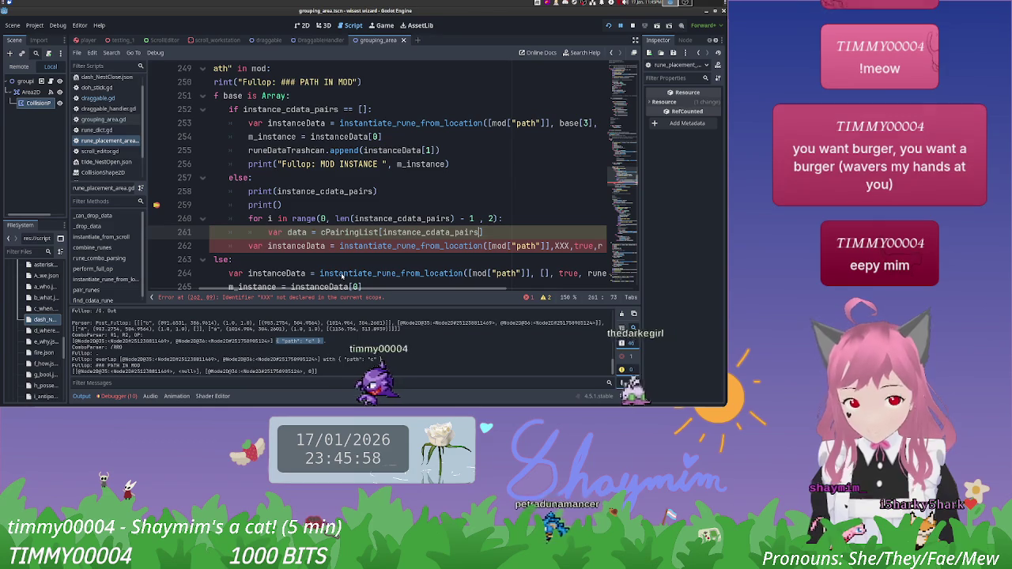
pyautogui.write('[i')
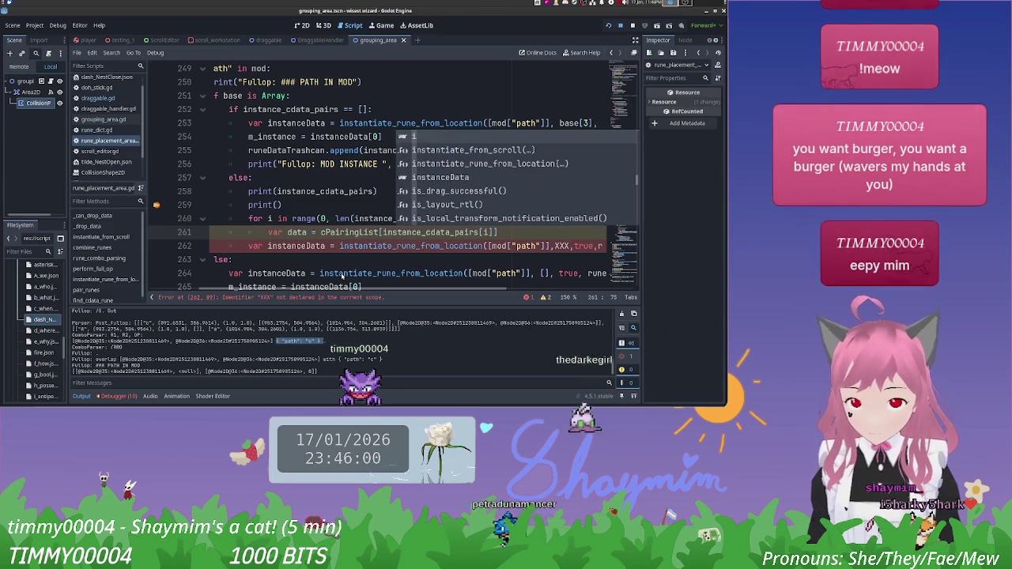
pyautogui.press('BackSpace')
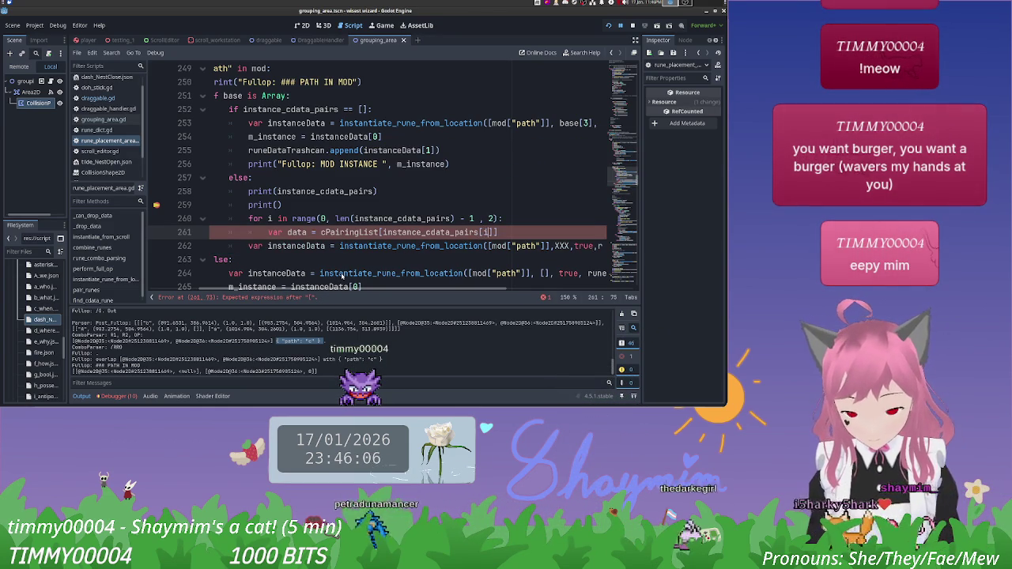
pyautogui.write('+1')
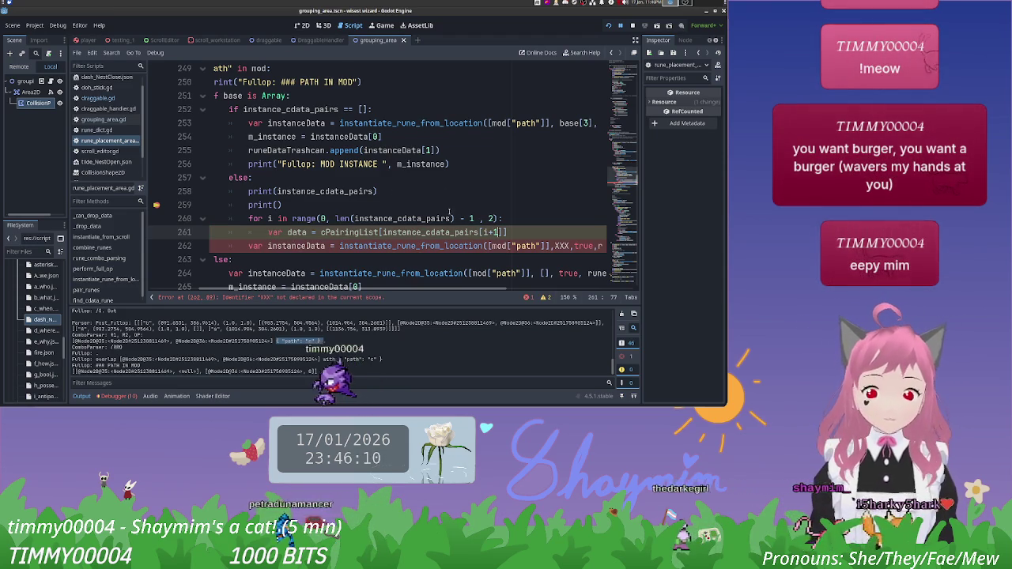
pyautogui.press('Up')
pyautogui.press('Up')
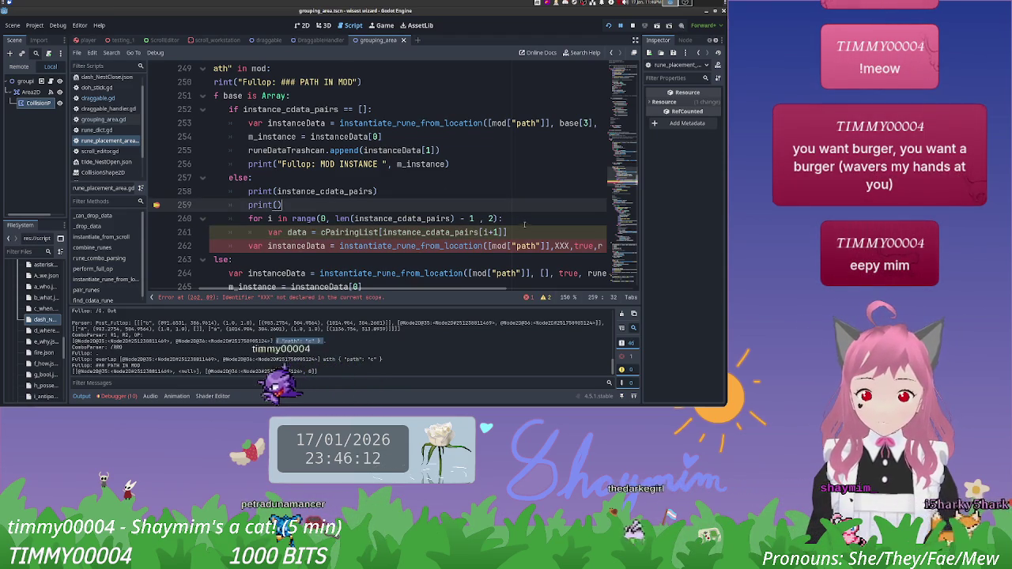
pyautogui.press('Down')
pyautogui.press('Down')
pyautogui.scroll(-1, 525, 226)
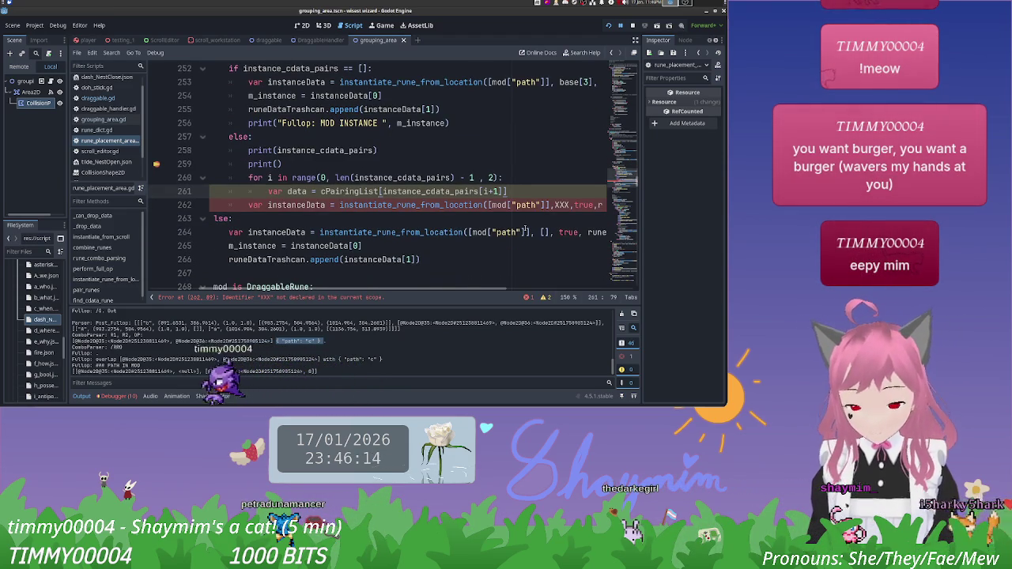
pyautogui.press('Return')
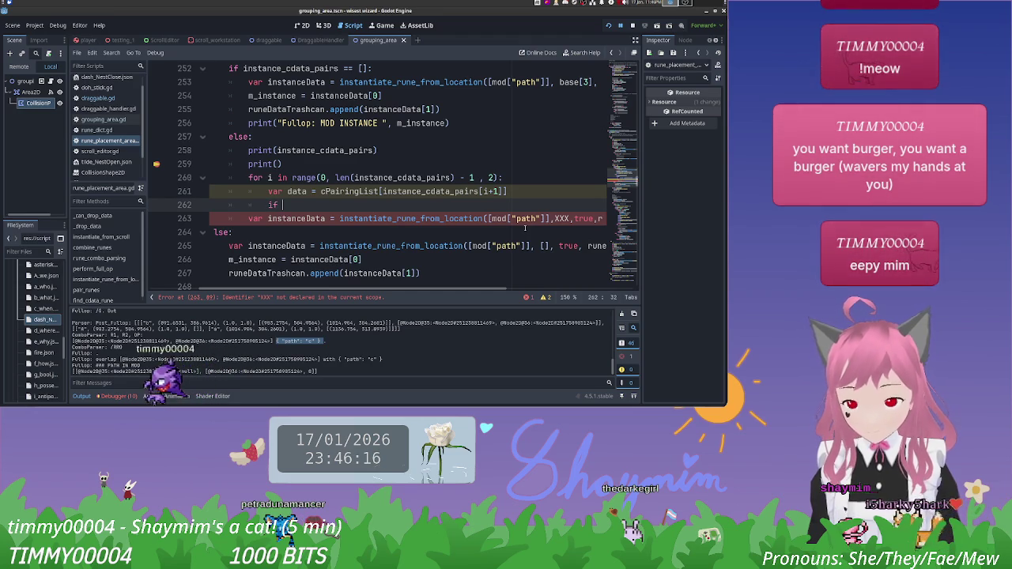
pyautogui.write('if da')
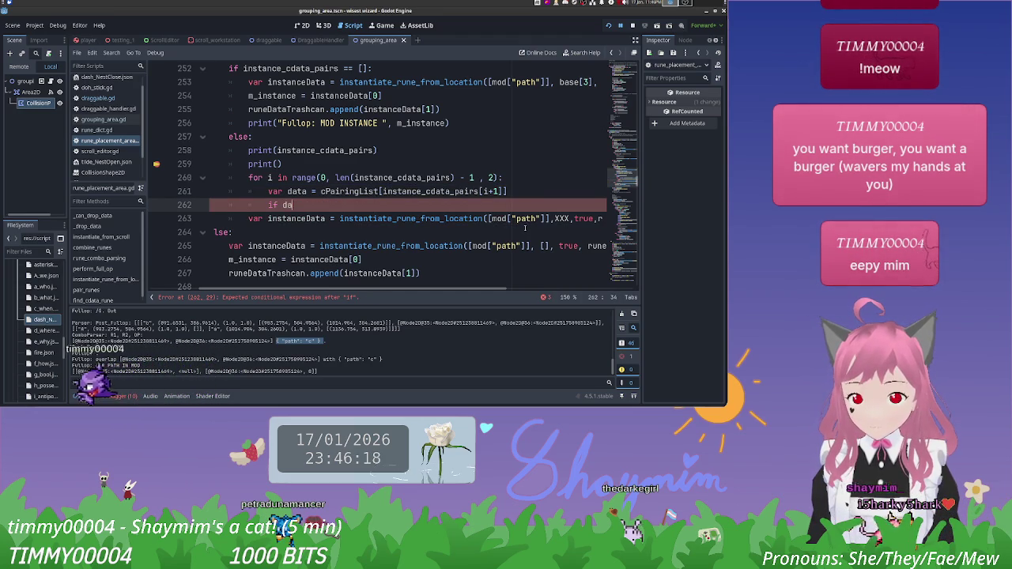
# Step: Add the guard if instance_cdata_pairs[i+1] == null: continue above the data assignment
pyautogui.write('ta')
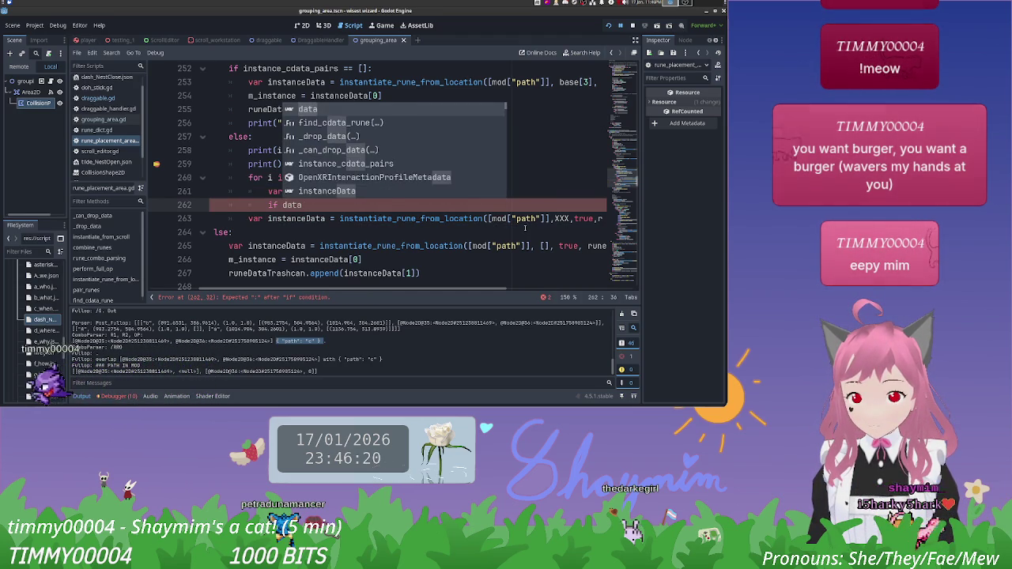
pyautogui.press('BackSpace')
pyautogui.press('BackSpace')
pyautogui.press('BackSpace')
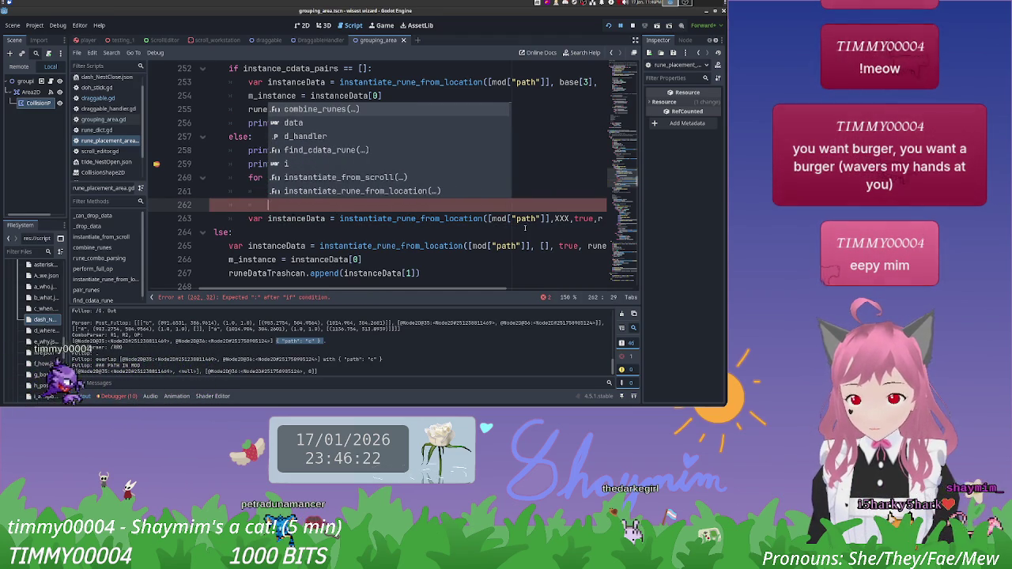
pyautogui.hotkey('ctrl', 'z')
pyautogui.hotkey('ctrl', 'z')
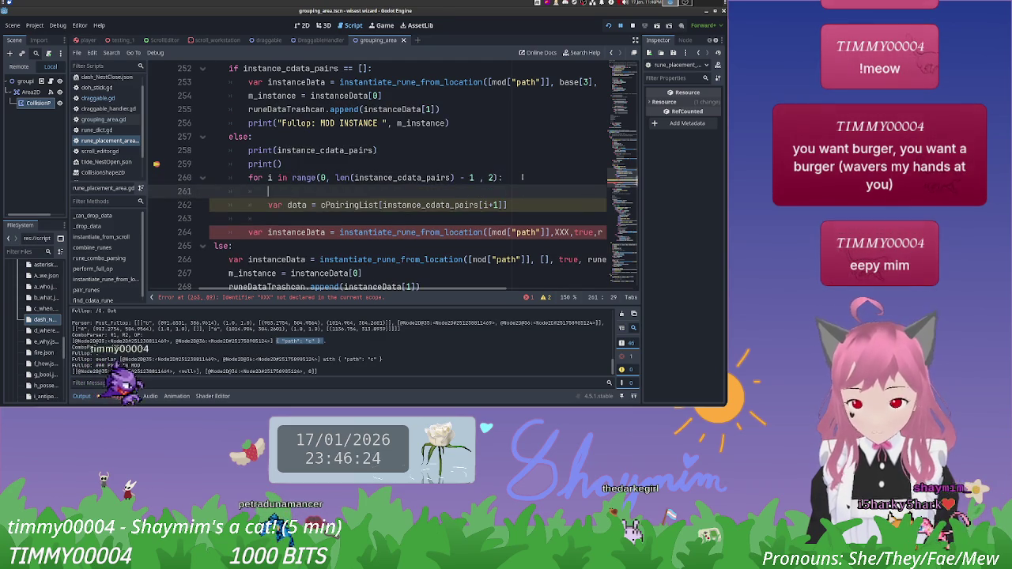
pyautogui.write('if f inst')
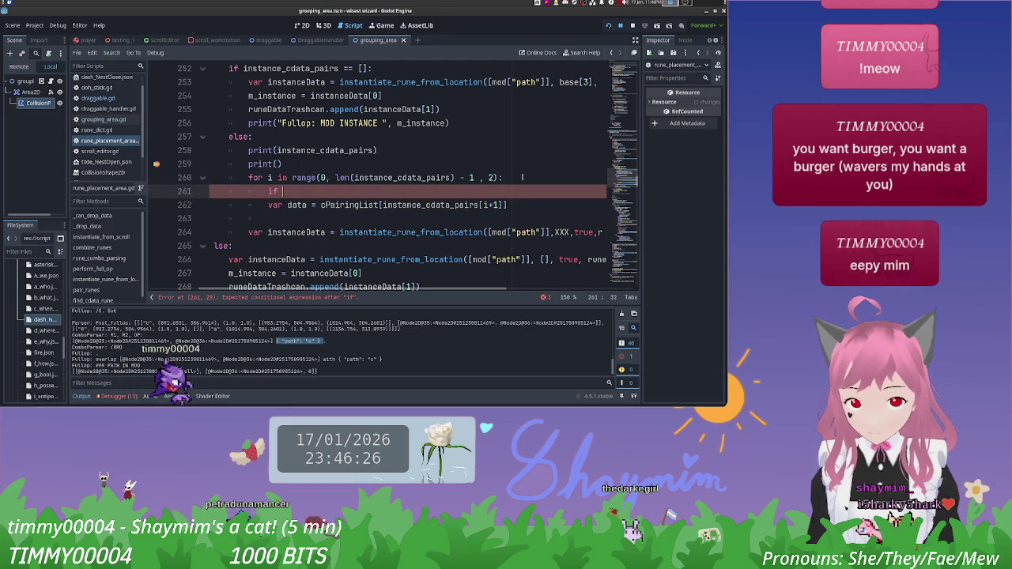
pyautogui.write('ance_cdata_pairs')
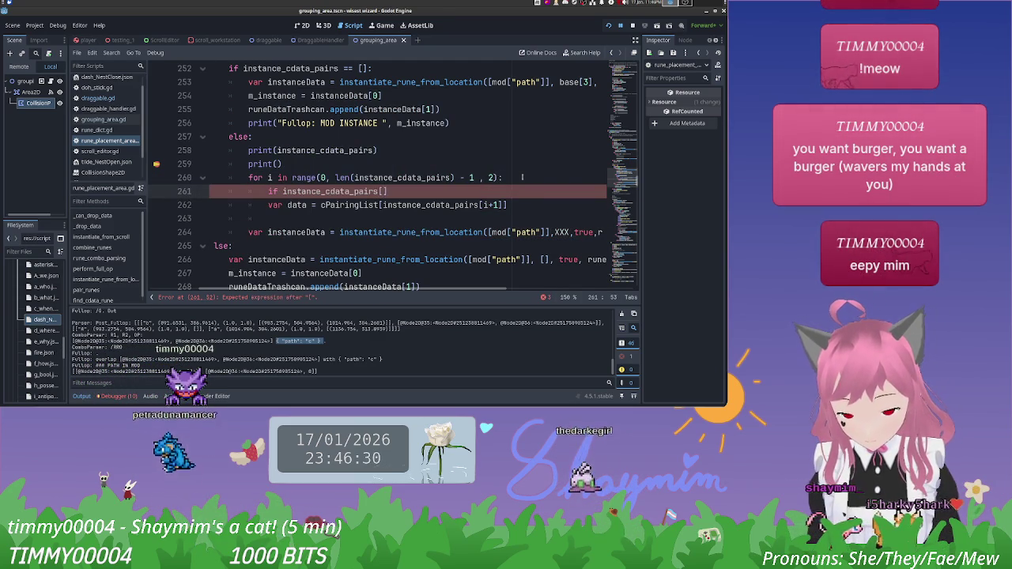
pyautogui.write('[i+1')
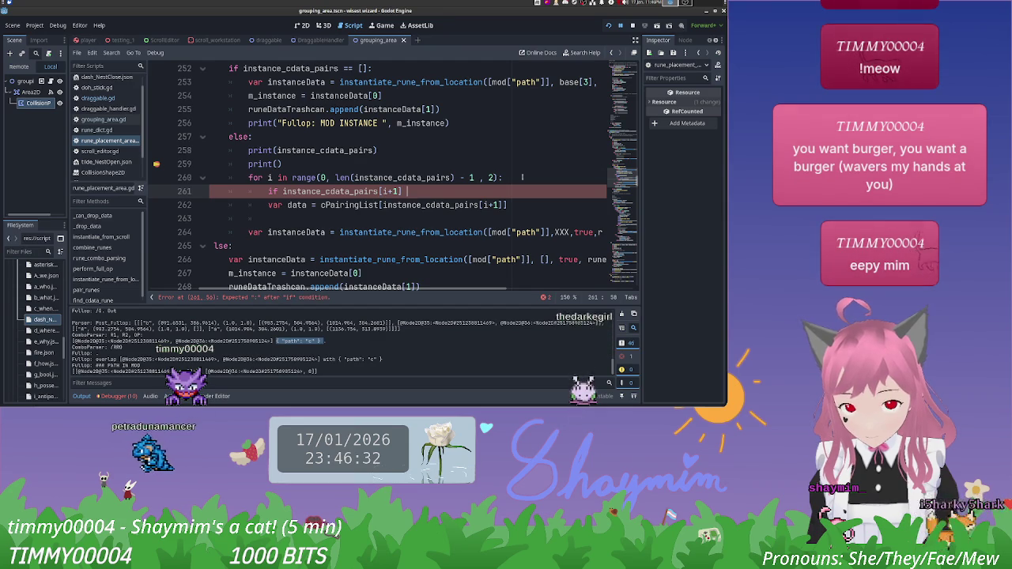
pyautogui.write('null:')
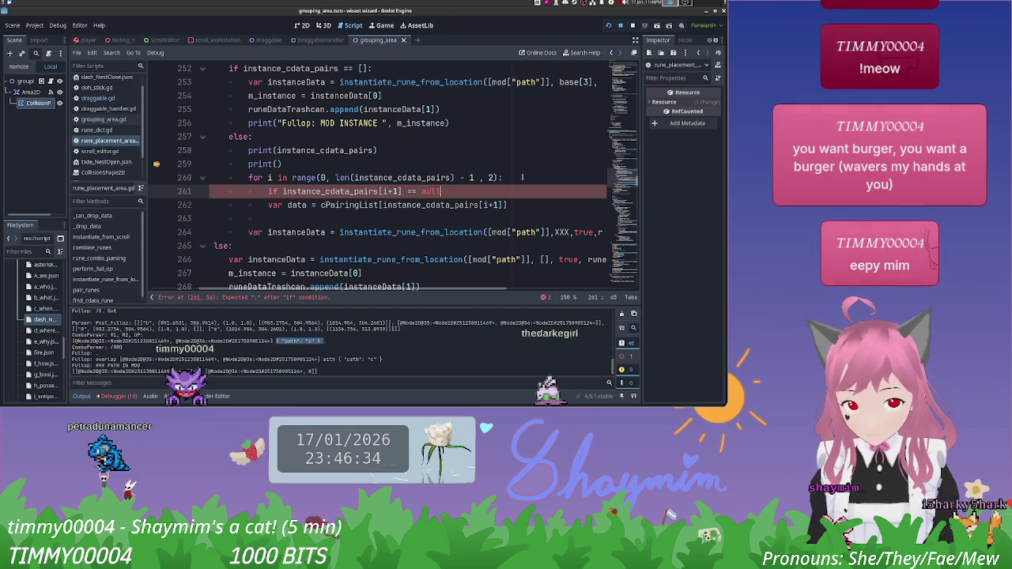
pyautogui.press('Return')
pyautogui.write('continue')
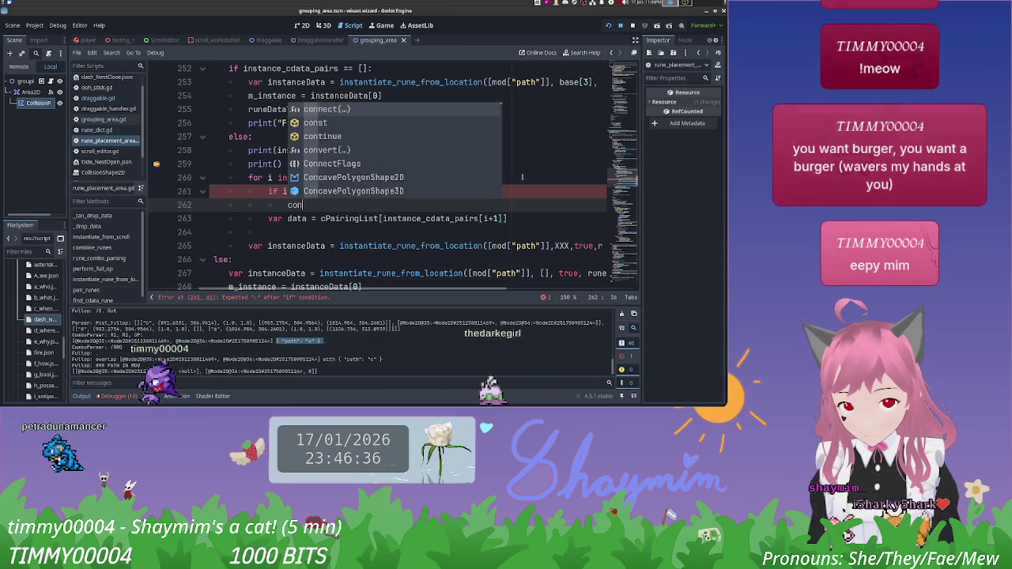
pyautogui.press('Escape')
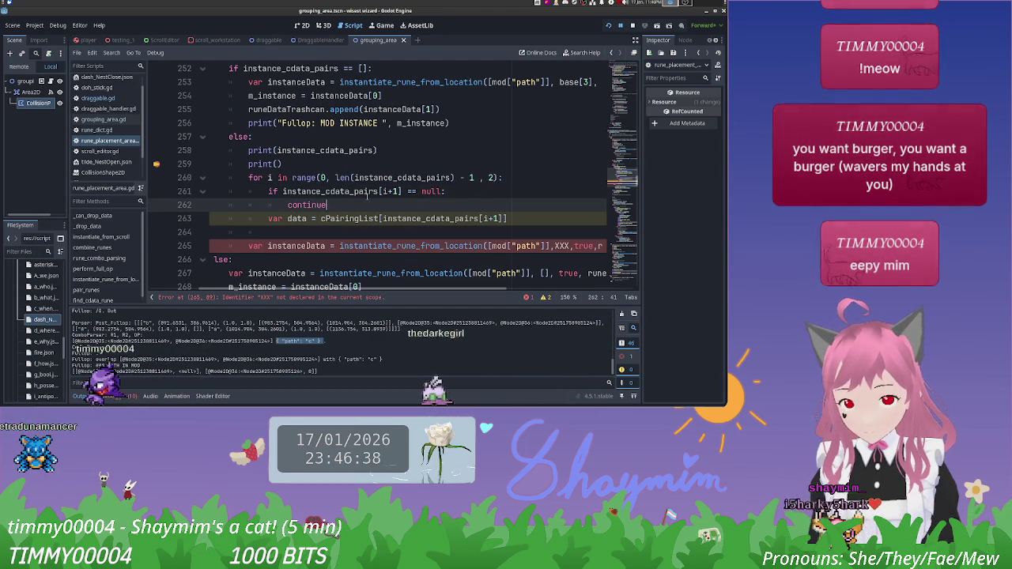
# Step: Switch between the code editor and another application window
pyautogui.click(299, 205)
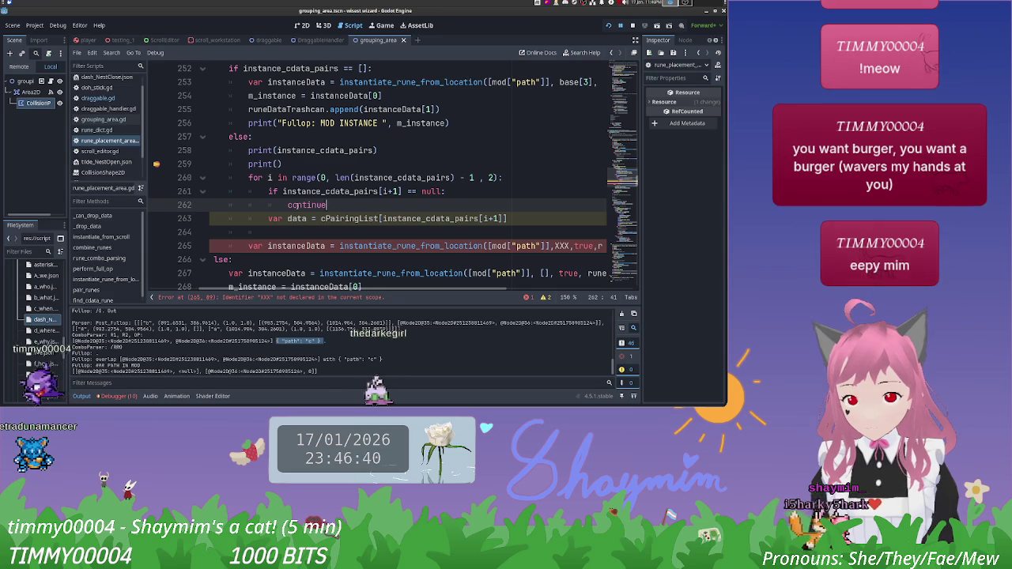
pyautogui.hotkey('alt', 'Tab')
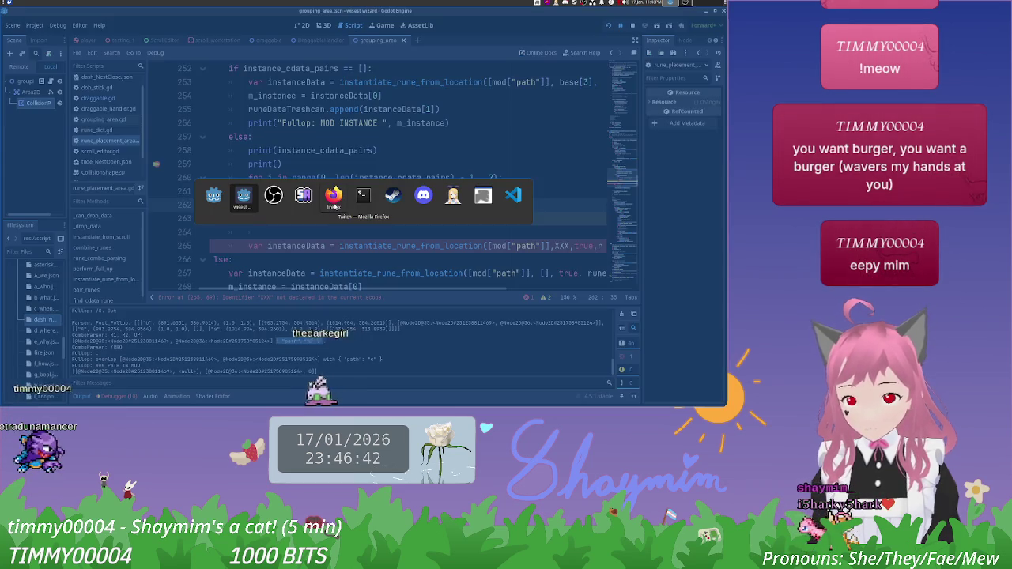
pyautogui.click(334, 207)
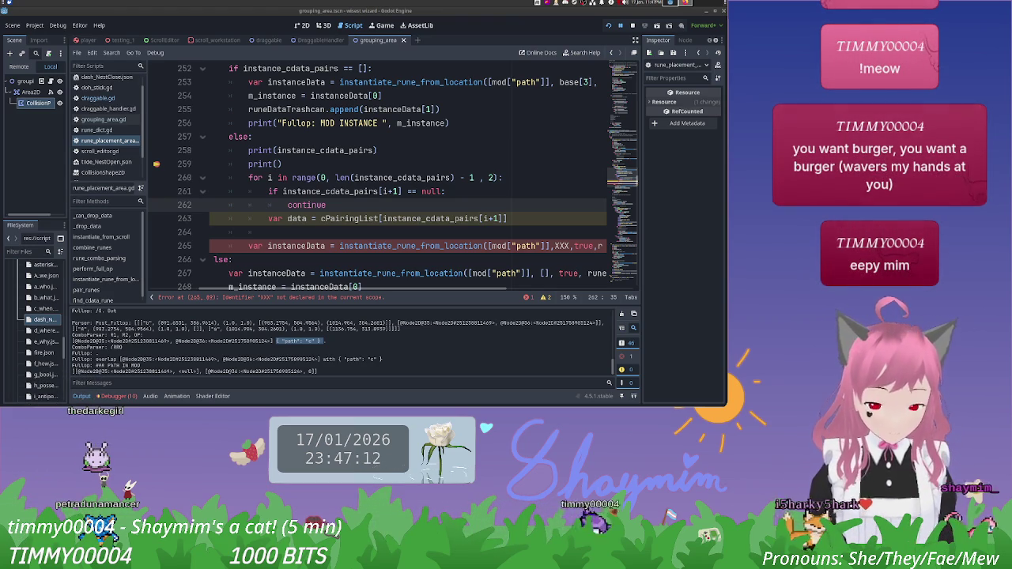
pyautogui.hotkey('alt', 'Tab')
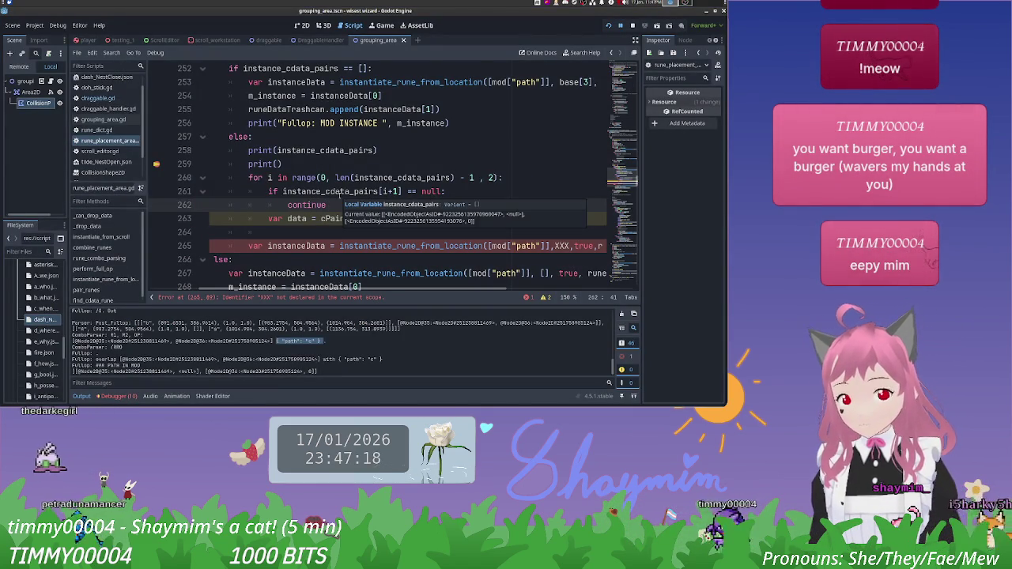
pyautogui.press('Return')
pyautogui.write('e')
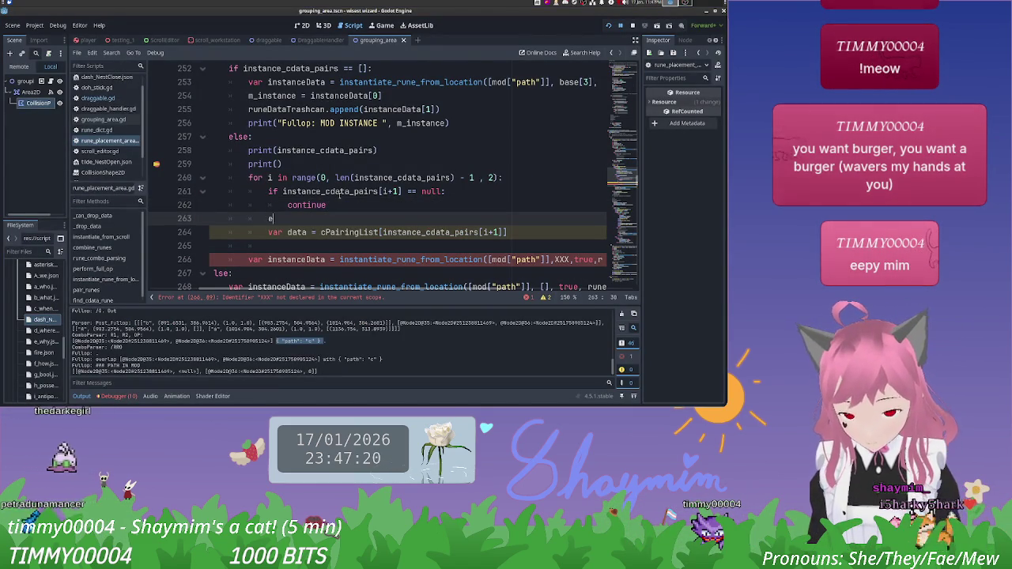
pyautogui.write('lse:')
pyautogui.press('Down')
pyautogui.press('Home')
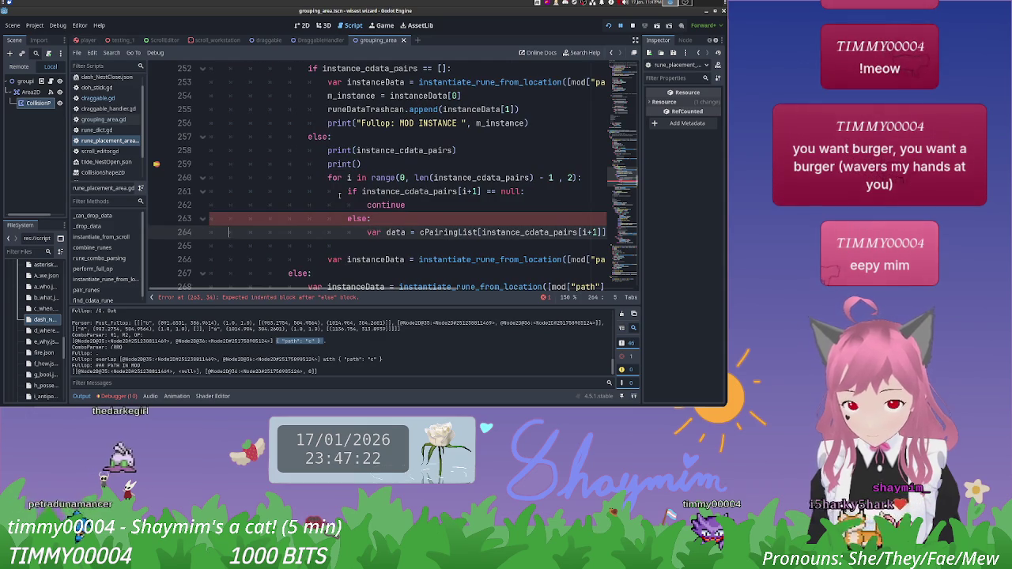
pyautogui.press('Tab')
pyautogui.hscroll(5, 408, 299)
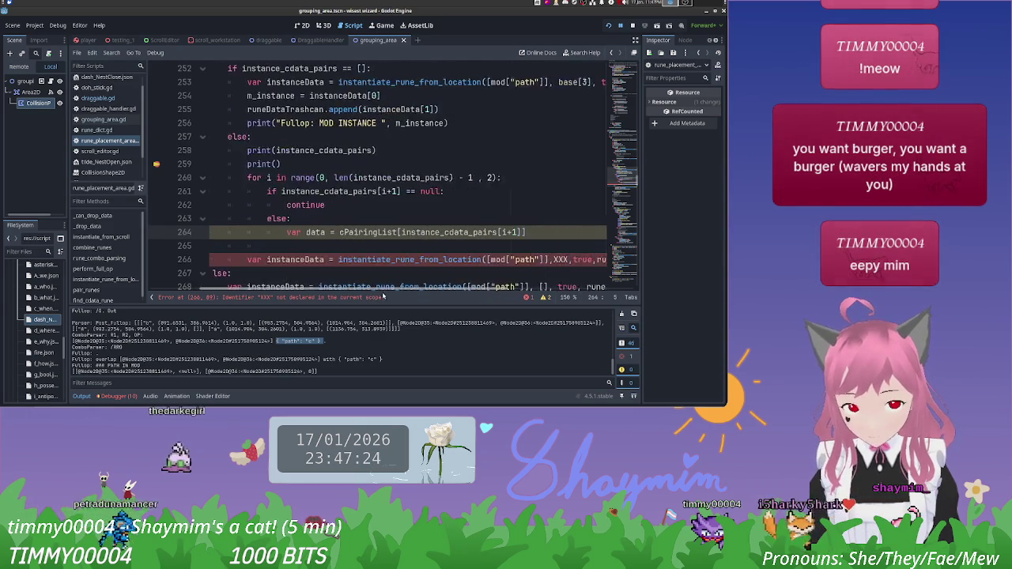
pyautogui.moveTo(408, 299); pyautogui.dragTo(401, 299)
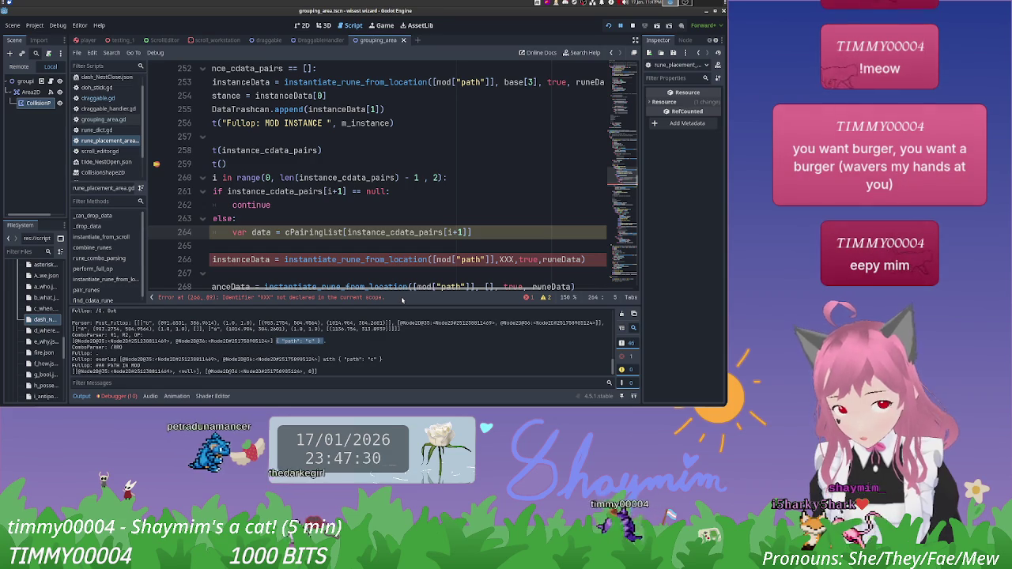
pyautogui.moveTo(402, 299)
pyautogui.mouseDown()
pyautogui.moveTo(356, 309)
pyautogui.moveTo(374, 307)
pyautogui.mouseUp()
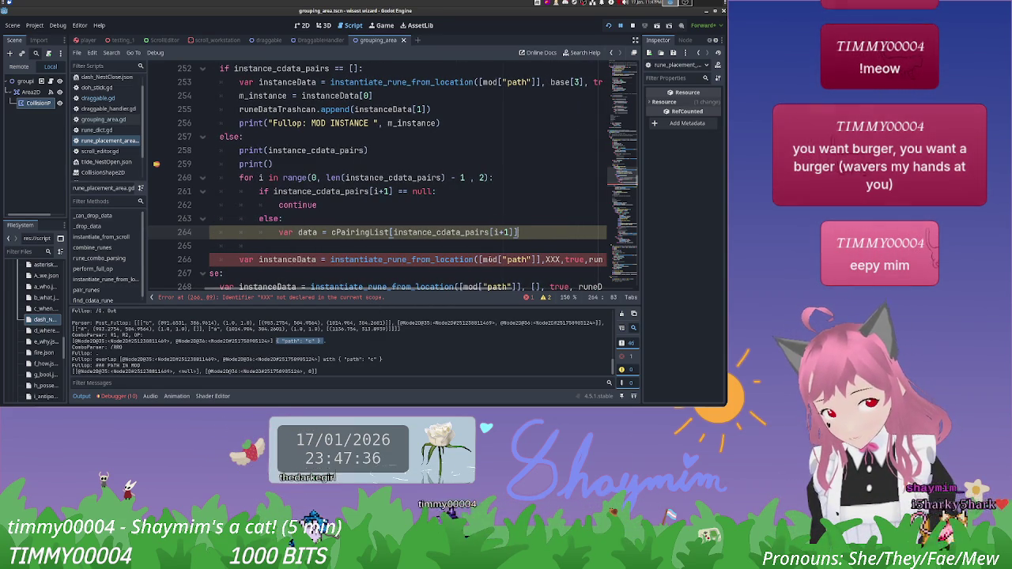
pyautogui.scroll(-1, 419, 284)
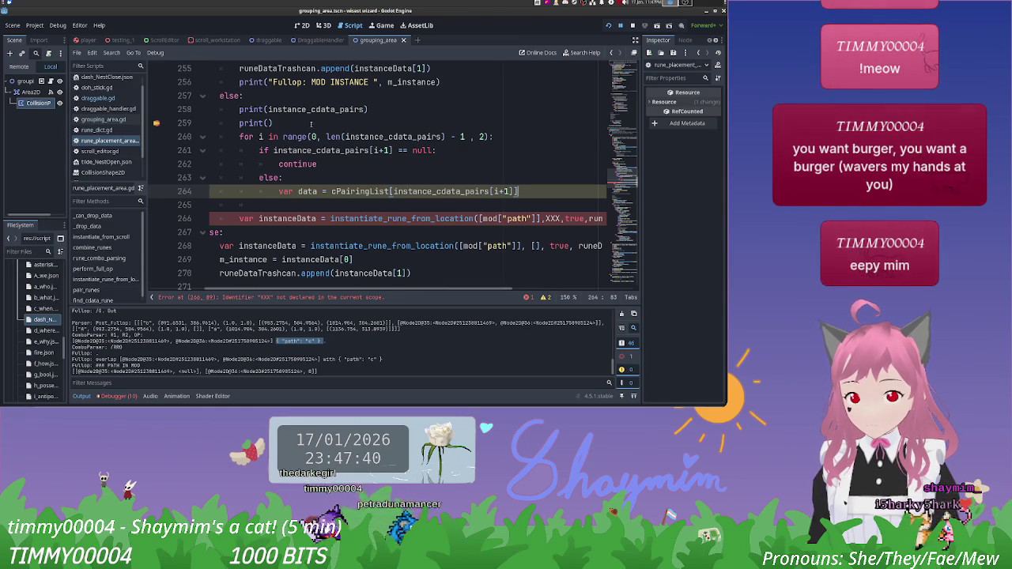
# Step: Declare var data after line 259's print() and drop var from the else-branch assignment
pyautogui.click(303, 122)
pyautogui.press('Return')
pyautogui.write('var data')
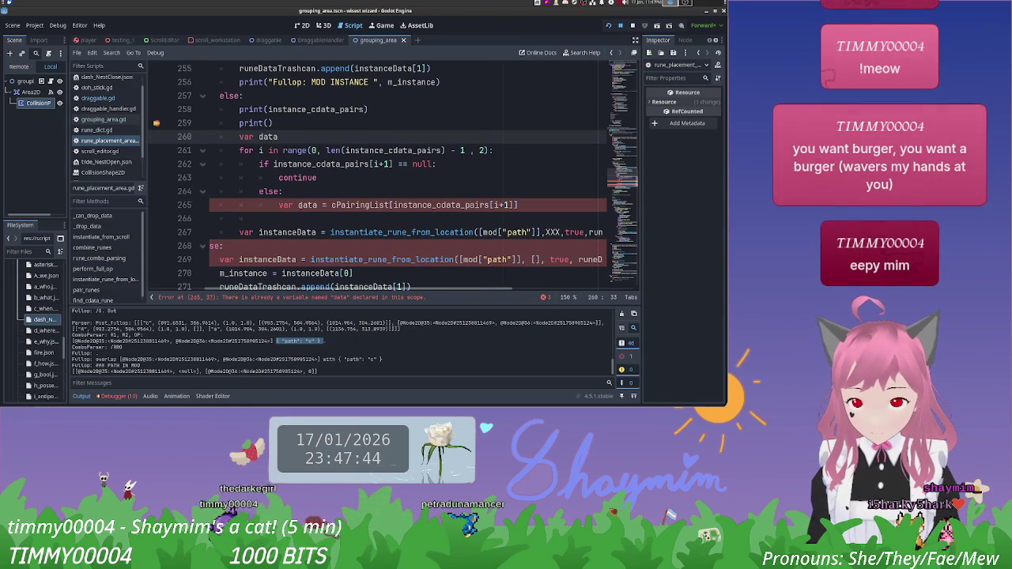
pyautogui.click(297, 205)
pyautogui.press('BackSpace')
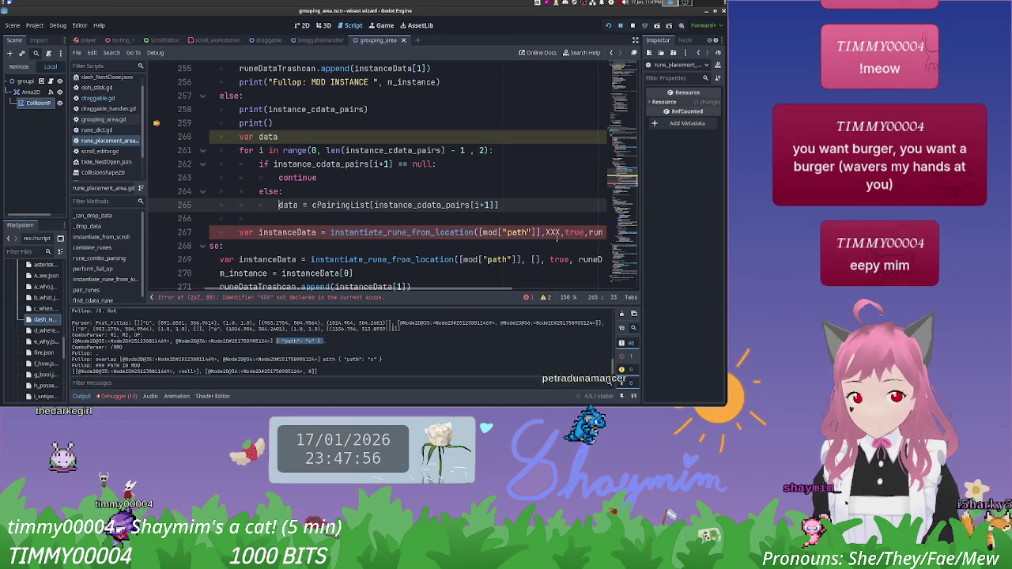
# Step: Initialise the data declaration on line 260 to null, then select the null value
pyautogui.doubleClick(553, 232)
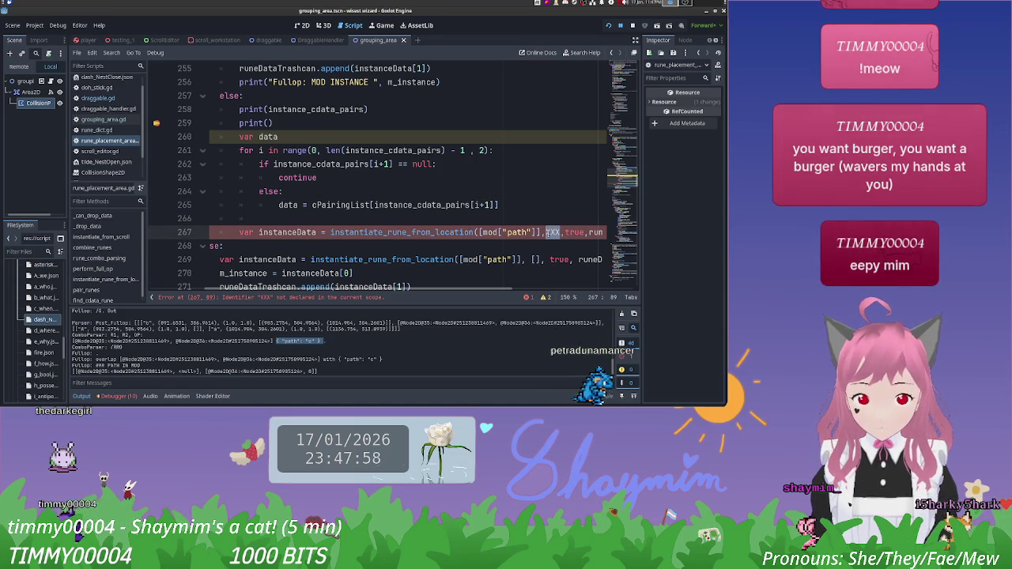
pyautogui.scroll(-1, 514, 278)
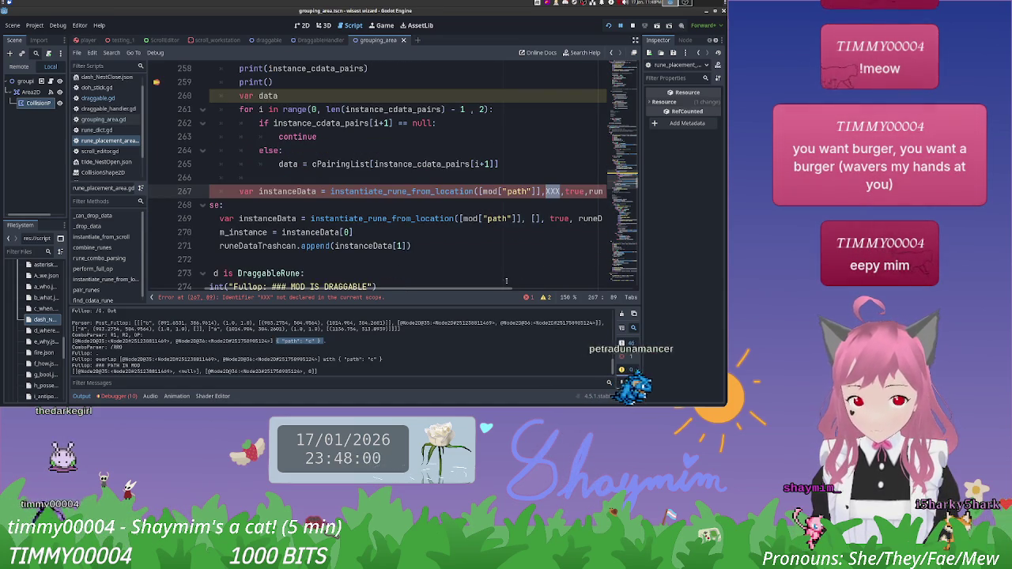
pyautogui.hscroll(-2, 473, 291)
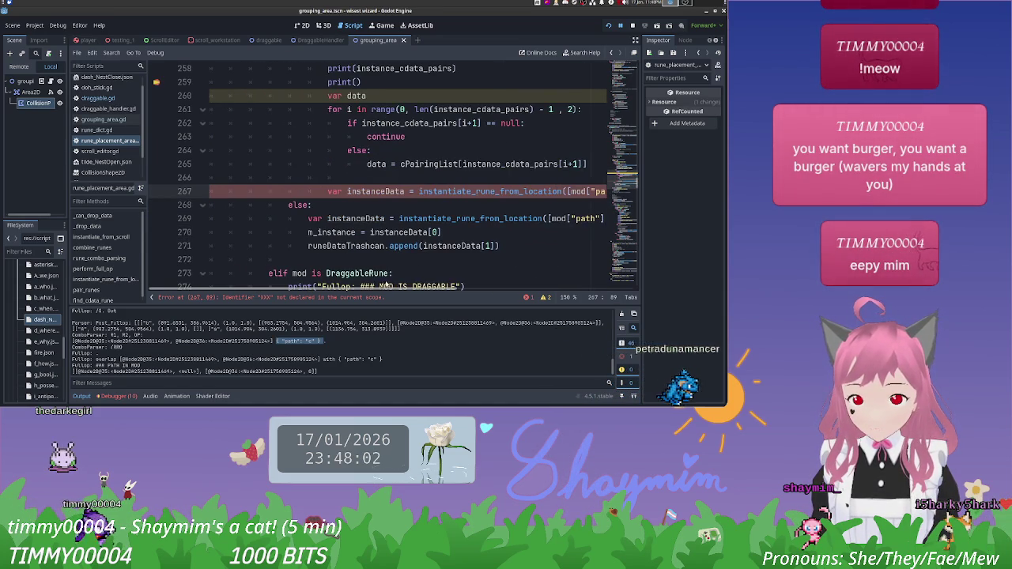
pyautogui.hscroll(3, 448, 277)
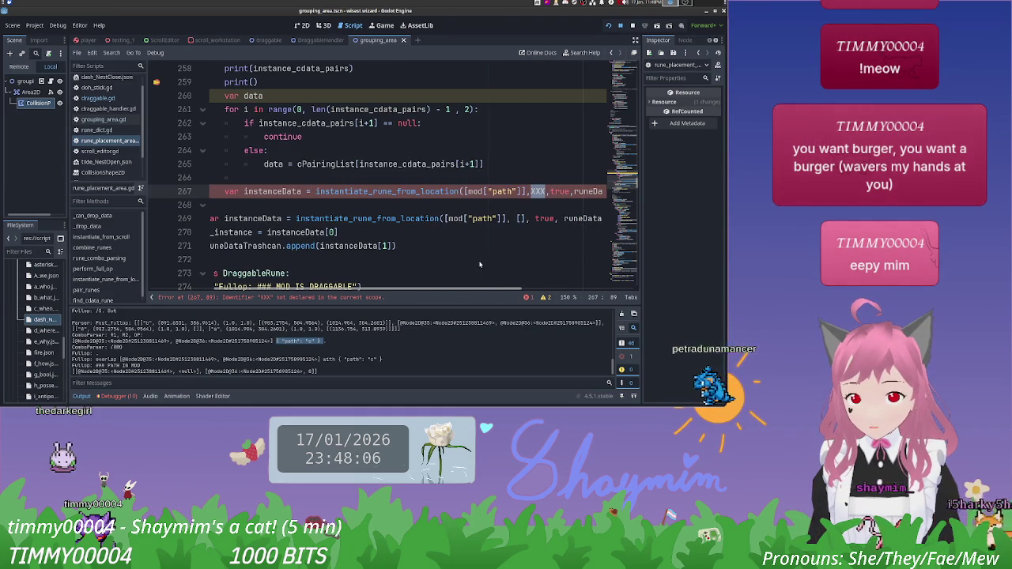
pyautogui.hscroll(1, 481, 263)
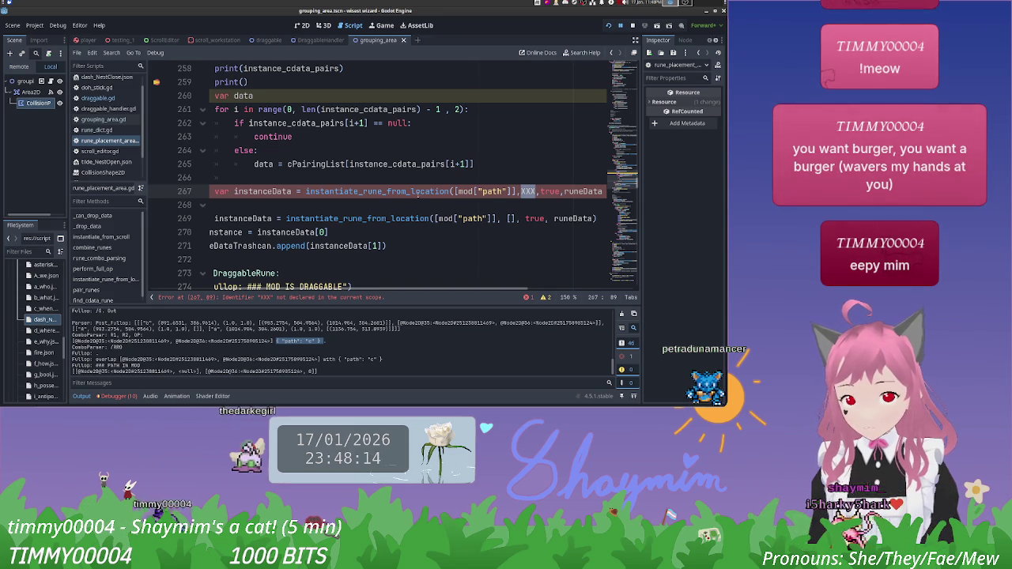
pyautogui.click(291, 96)
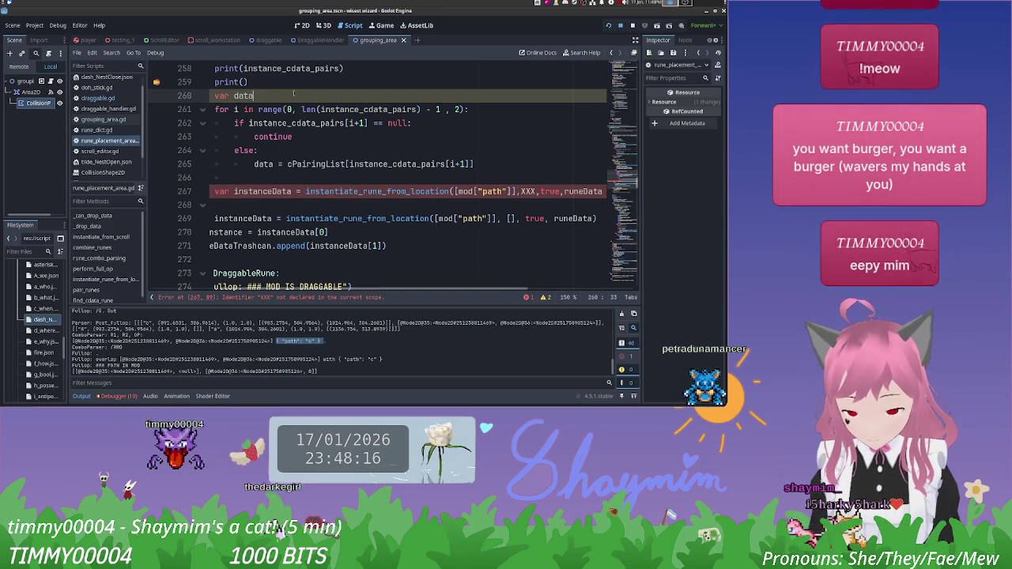
pyautogui.write(' = null')
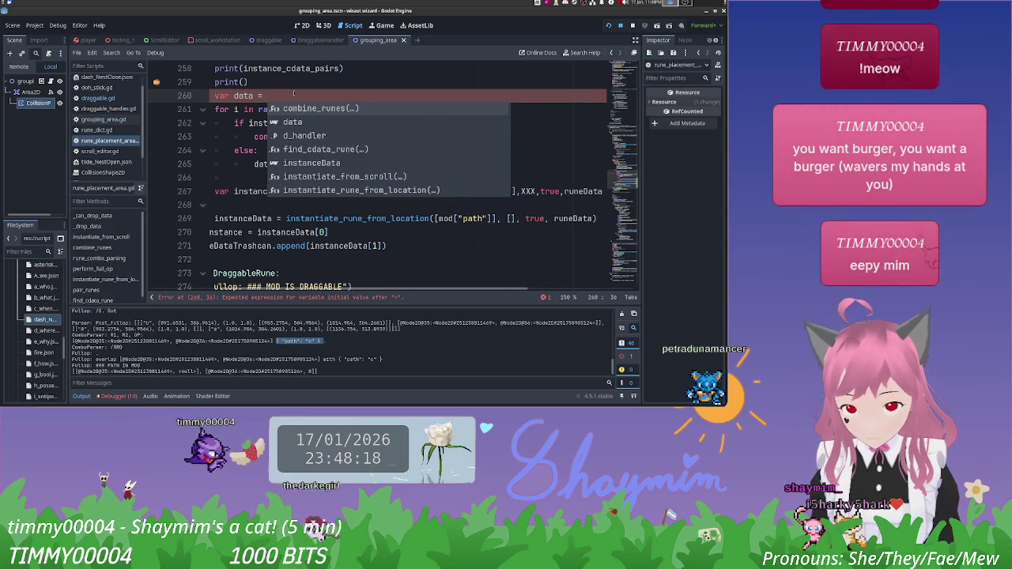
pyautogui.press('Escape')
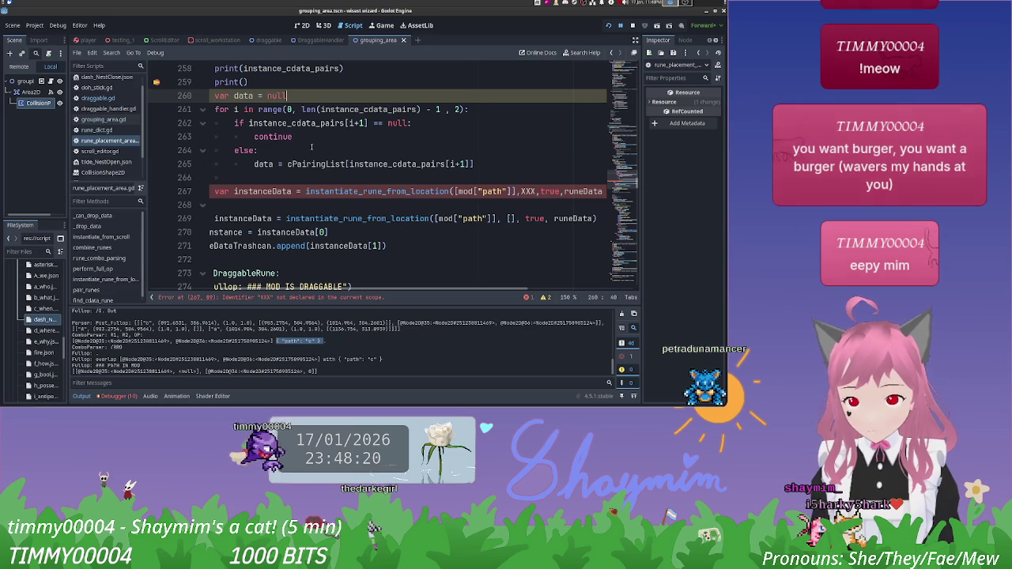
pyautogui.click(381, 179)
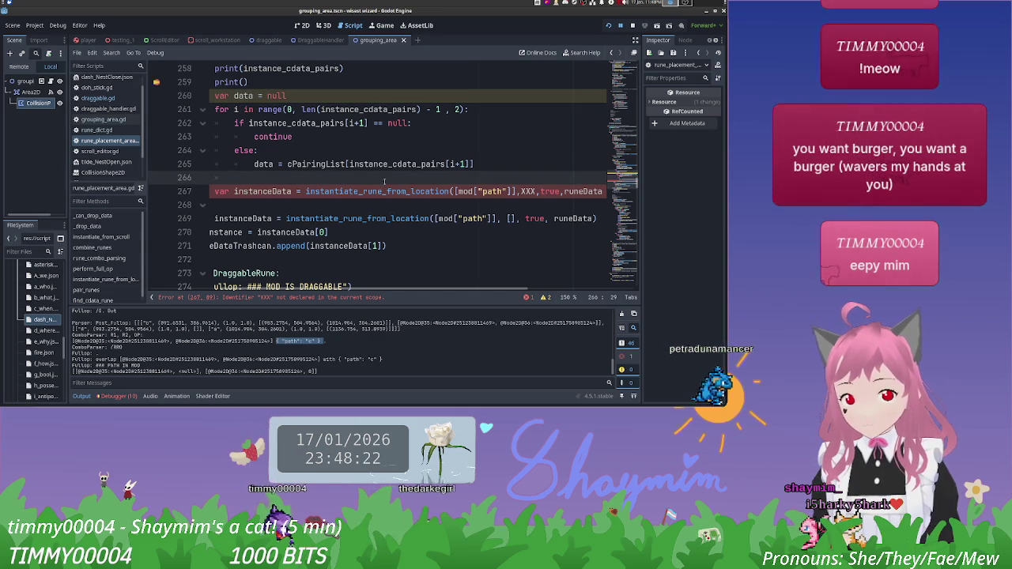
pyautogui.moveTo(285, 95); pyautogui.dragTo(268, 96)
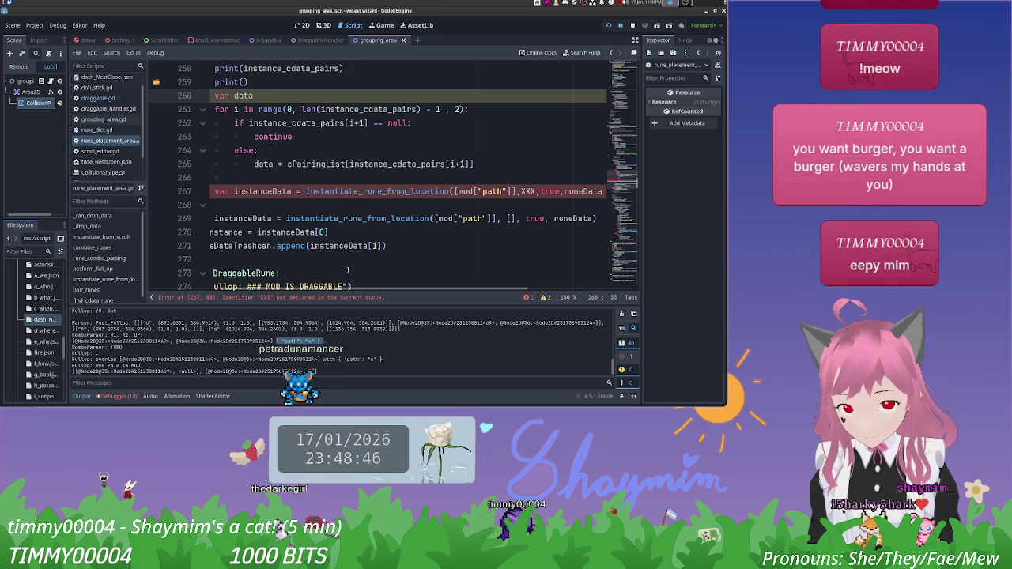
# Step: Inspect the index in find_cdata_rune's position check near line 491 and the rune coordinates in the output
pyautogui.scroll(-10, 620, 176)
pyautogui.scroll(-20, 617, 176)
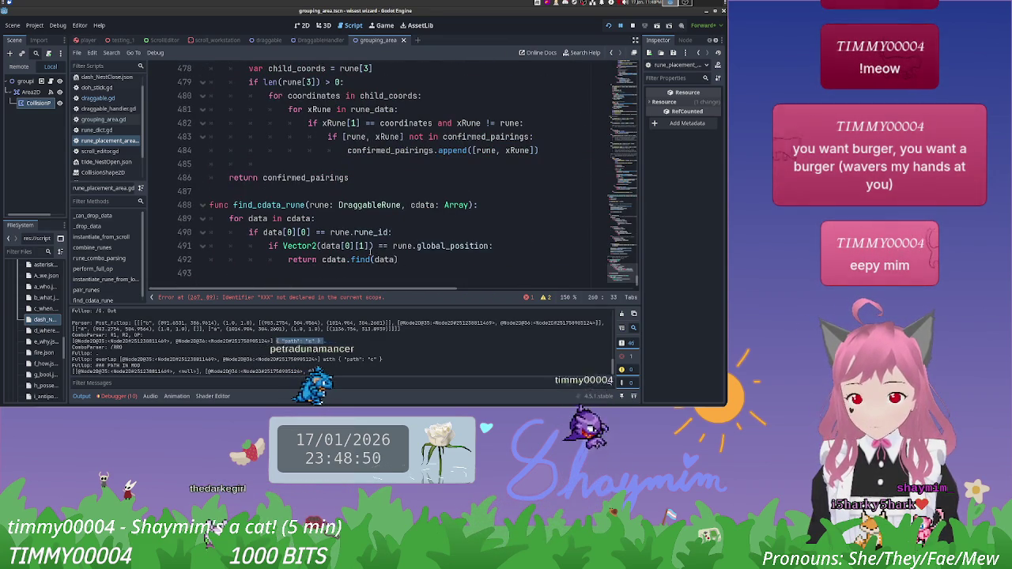
pyautogui.click(362, 246)
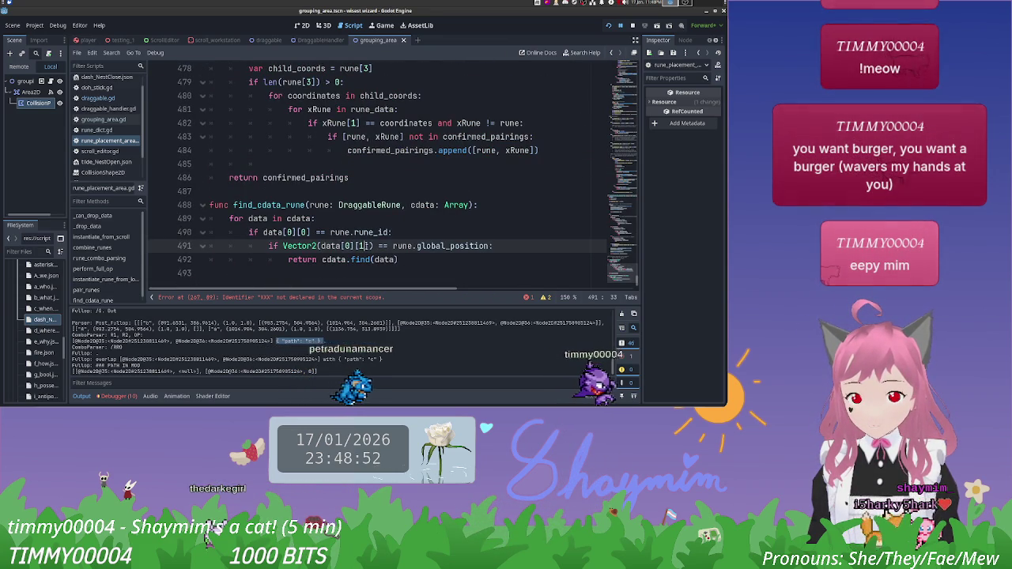
pyautogui.press('Right')
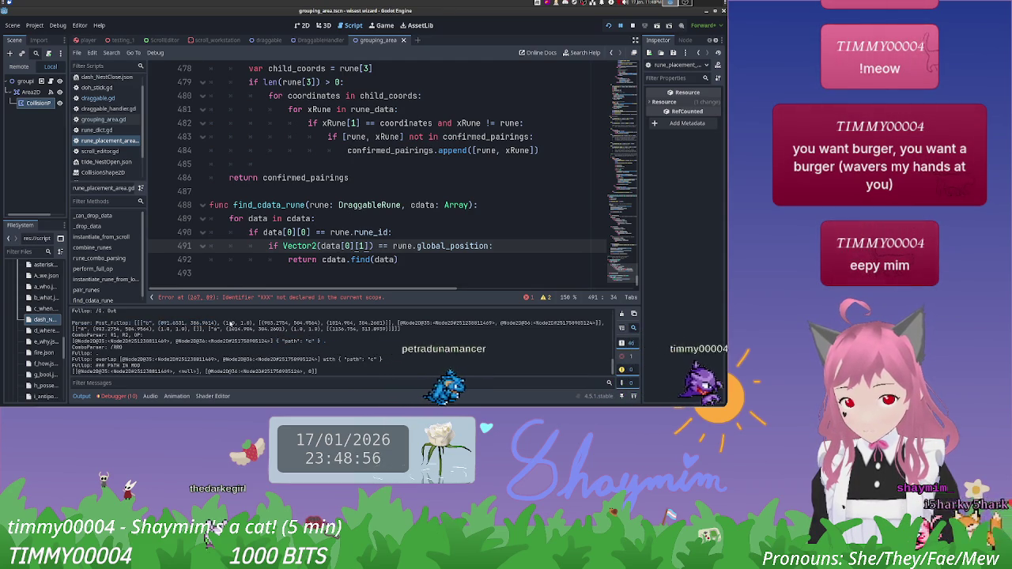
pyautogui.moveTo(72, 323)
pyautogui.mouseDown()
pyautogui.moveTo(389, 323)
pyautogui.moveTo(72, 323)
pyautogui.moveTo(260, 324)
pyautogui.mouseUp()
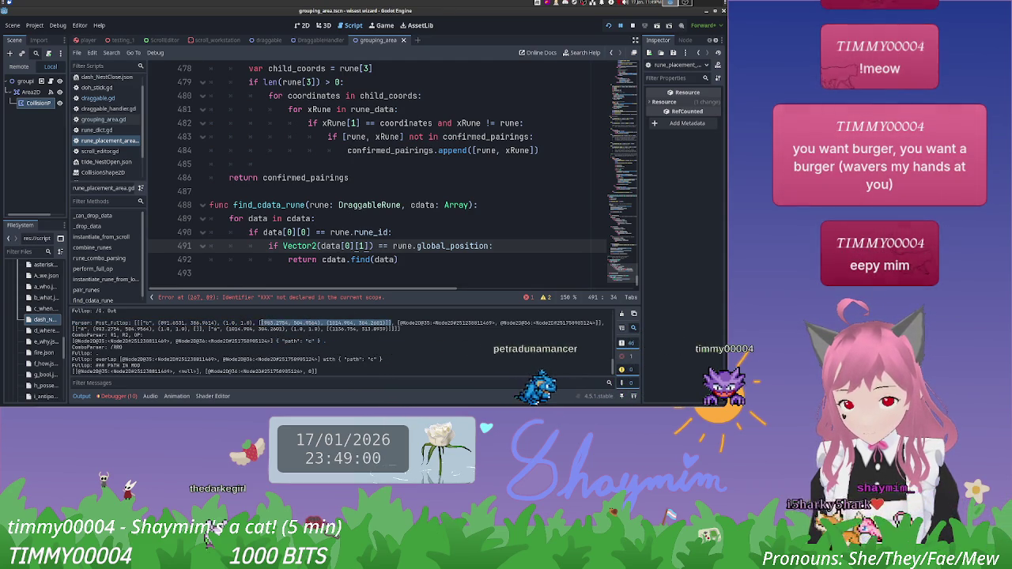
# Step: Scroll the script back up to the pairs loop around line 257
pyautogui.scroll(3, 541, 234)
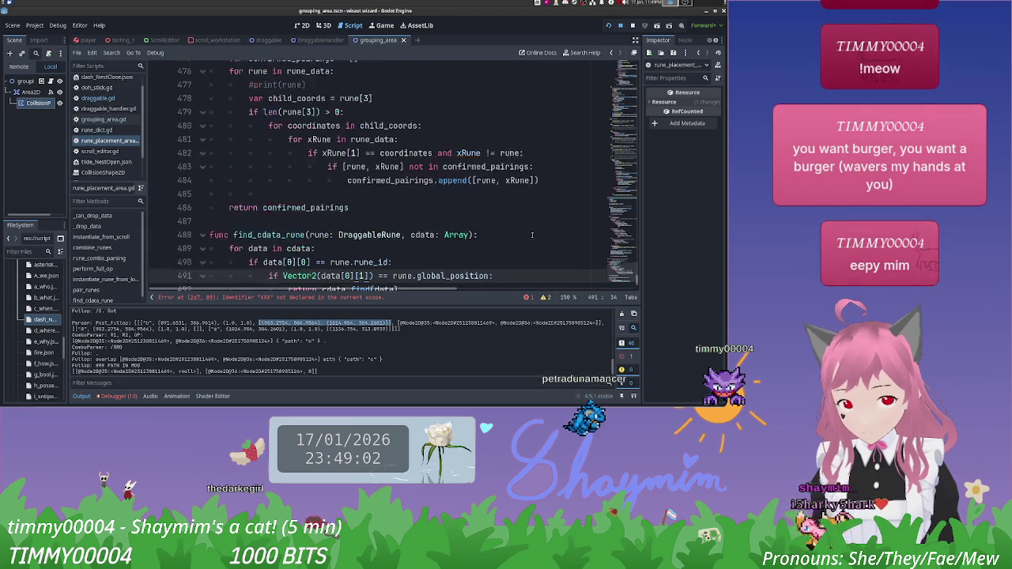
pyautogui.scroll(12, 541, 233)
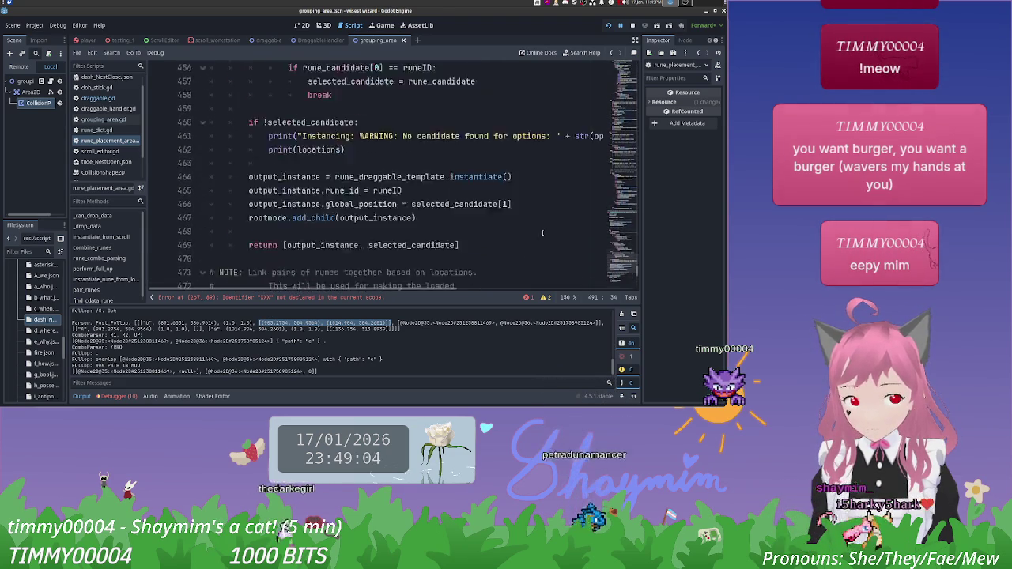
pyautogui.scroll(20, 543, 232)
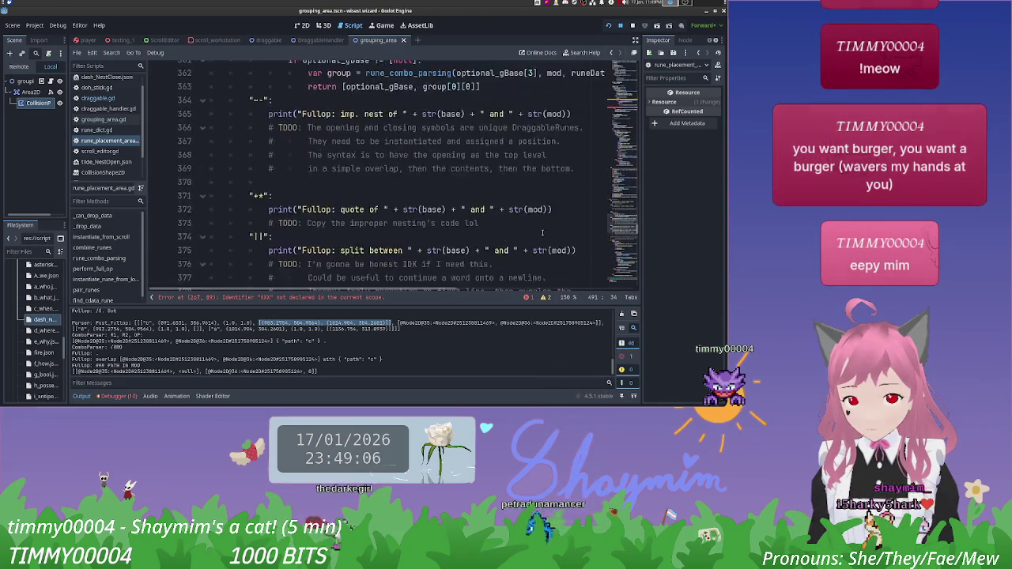
pyautogui.scroll(17, 542, 233)
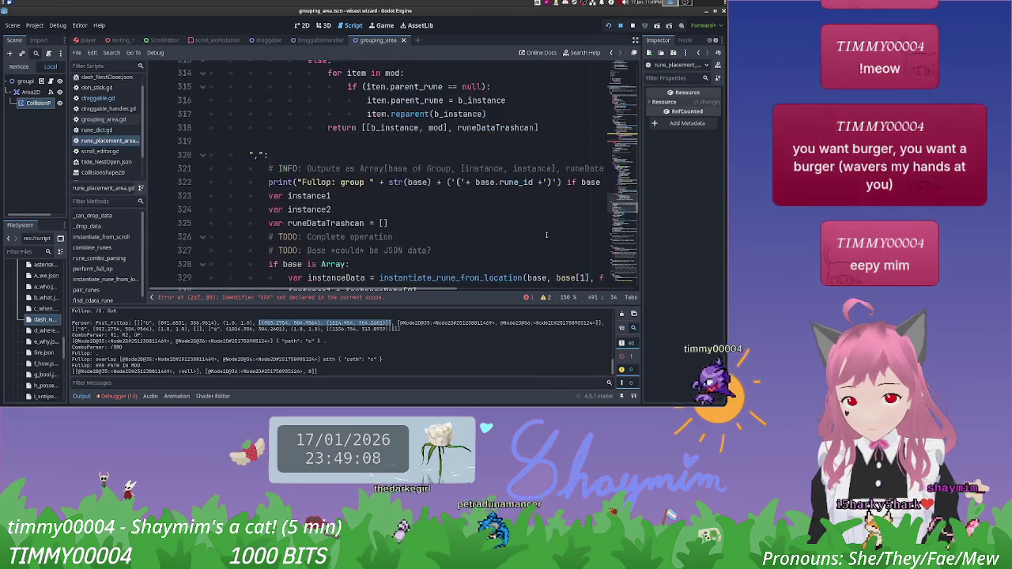
pyautogui.scroll(14, 546, 236)
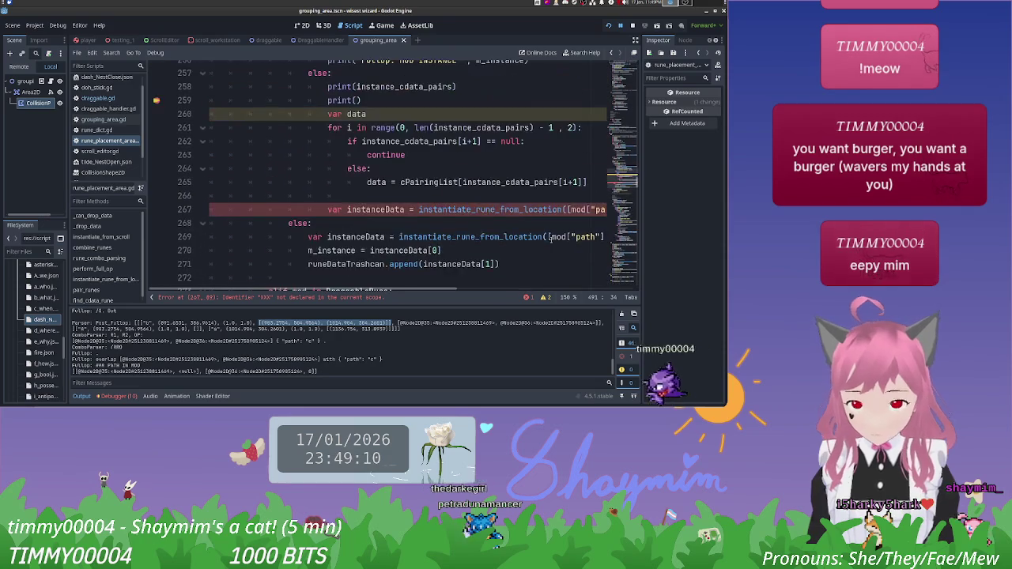
pyautogui.scroll(1, 428, 209)
pyautogui.scroll(-1, 475, 209)
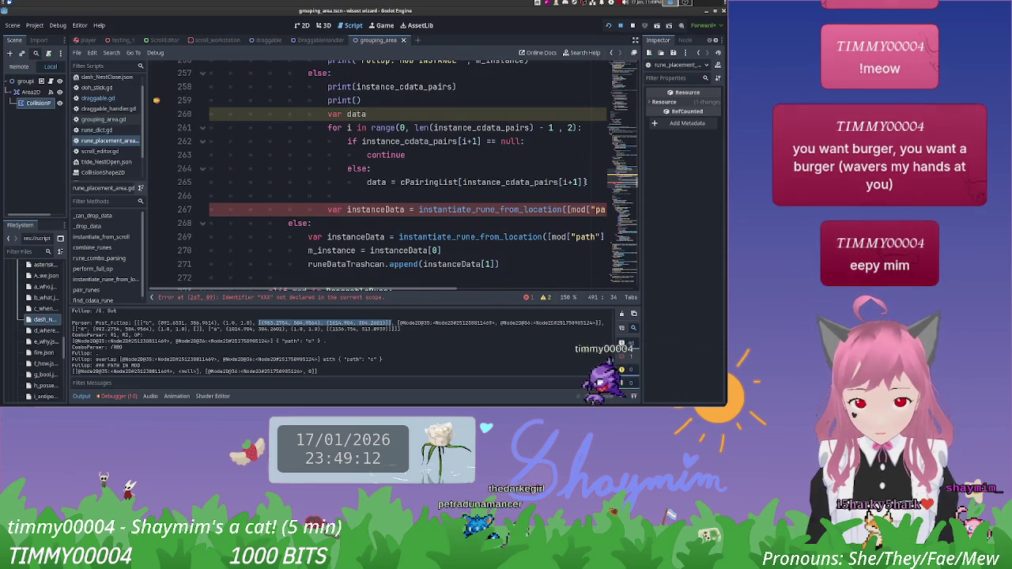
# Step: Append [0][3] to the cPairingList assignment and add print(data) below it
pyautogui.click(588, 182)
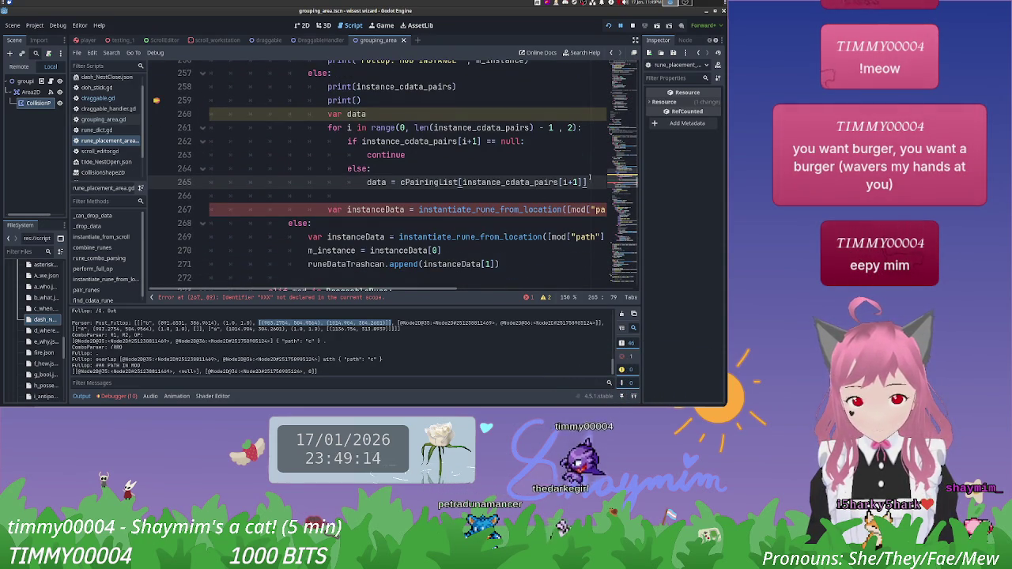
pyautogui.write('[0]')
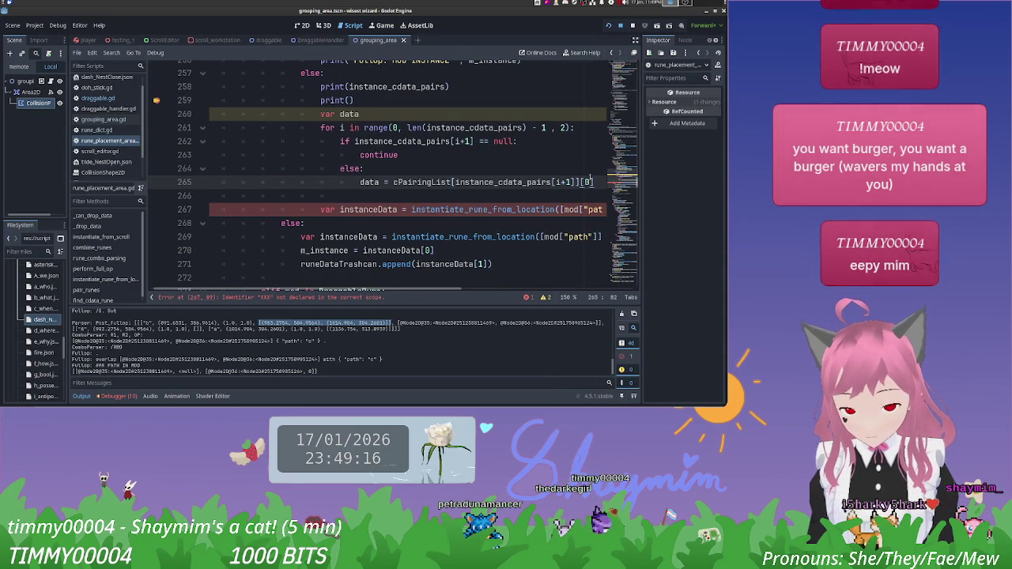
pyautogui.write('[3]')
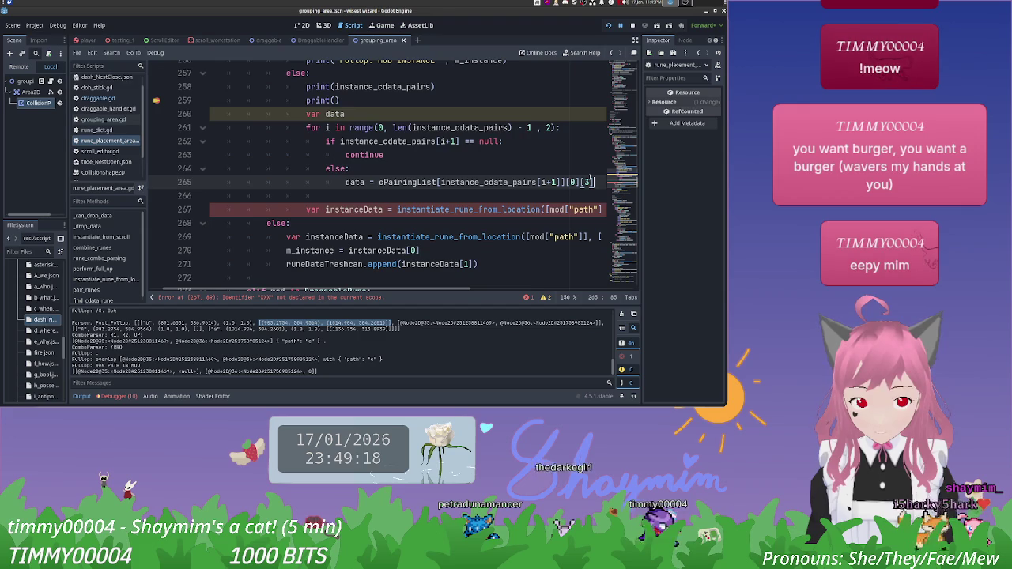
pyautogui.press('Return')
pyautogui.write('rint')
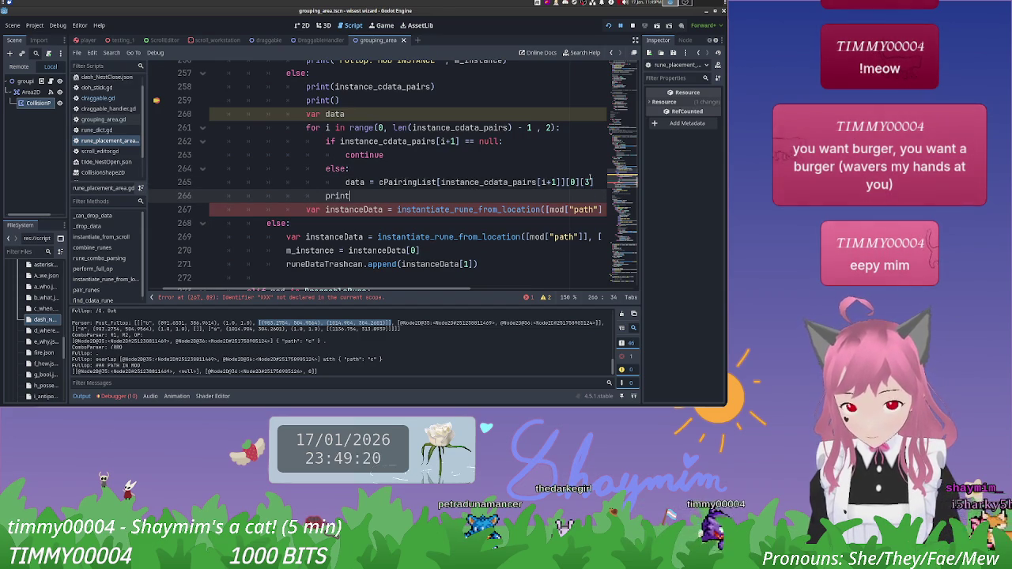
pyautogui.write('(data)')
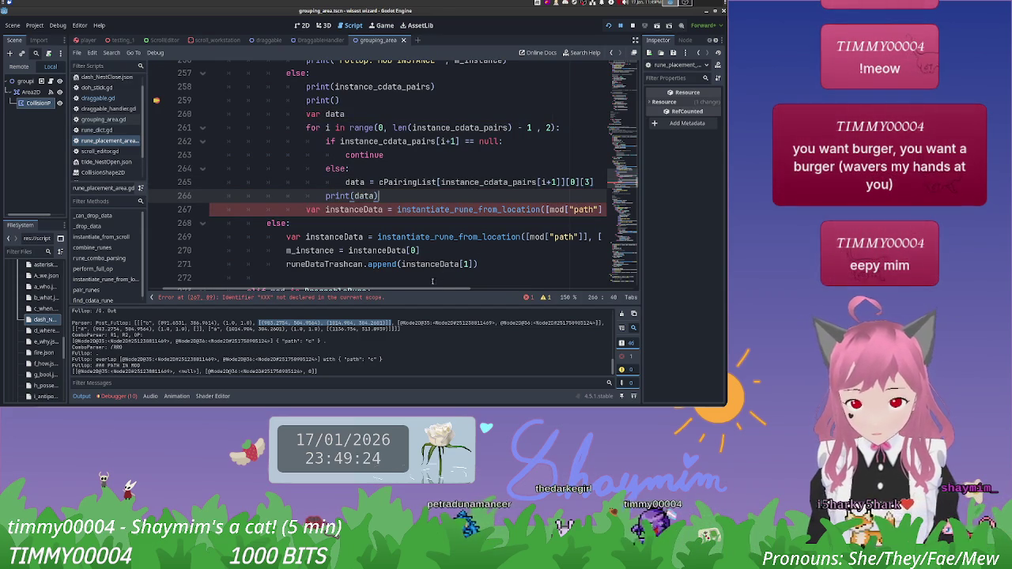
# Step: Replace the XXX placeholder on line 267 with data
pyautogui.click(194, 211)
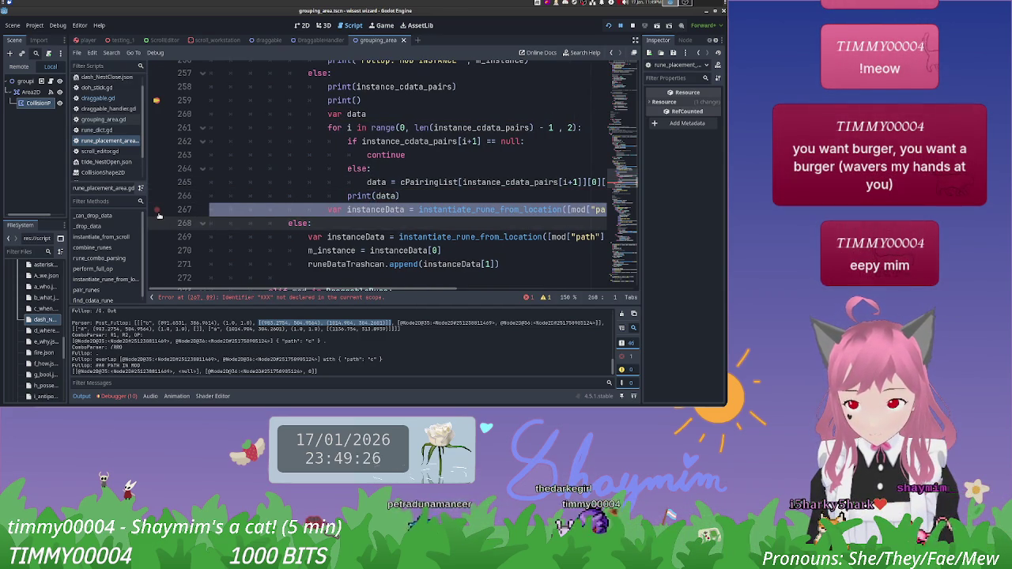
pyautogui.hotkey('shift', 'Up')
pyautogui.hotkey('shift', 'Up')
pyautogui.hotkey('shift', 'Up')
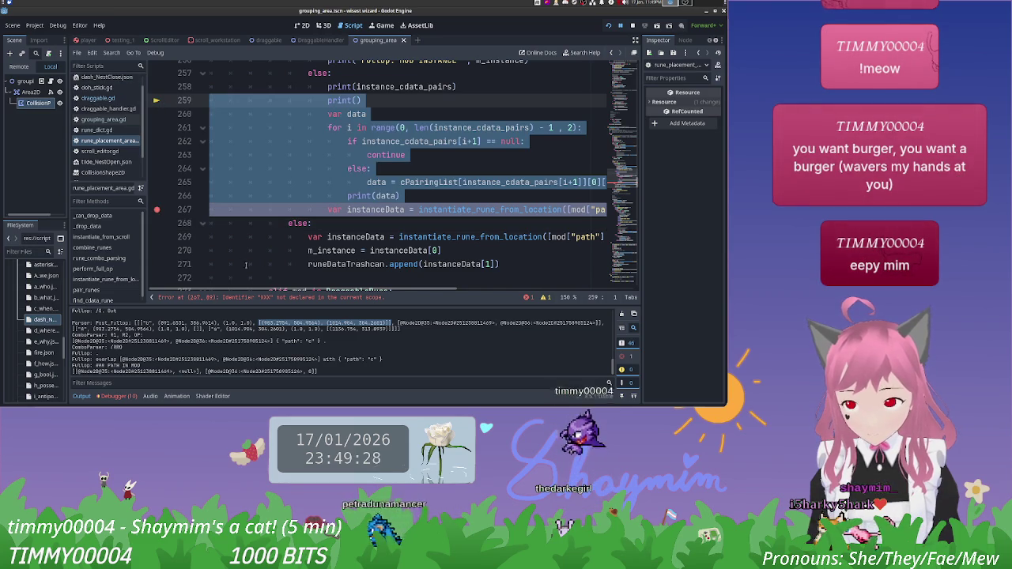
pyautogui.hscroll(5, 403, 235)
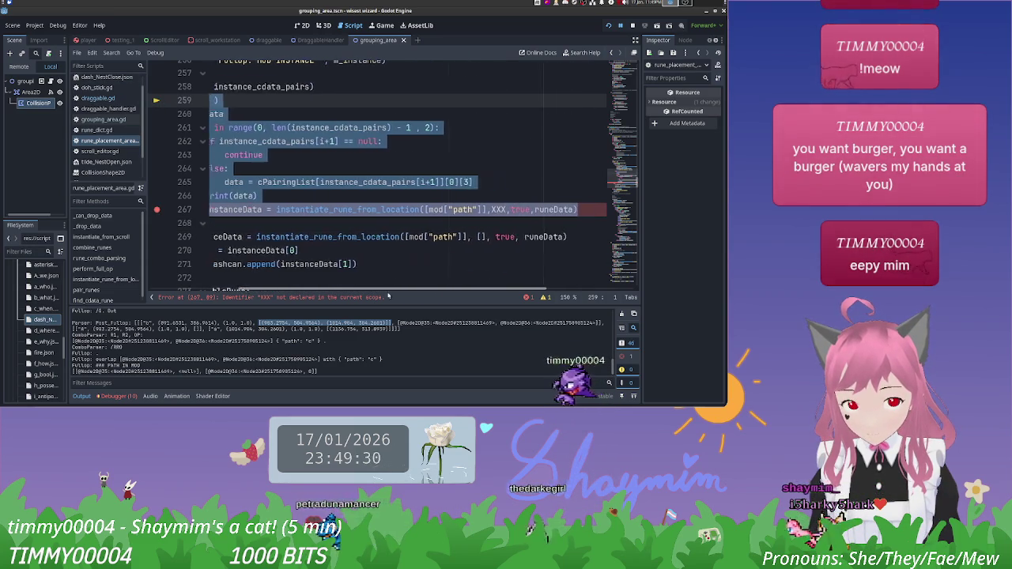
pyautogui.doubleClick(381, 210)
pyautogui.write('da')
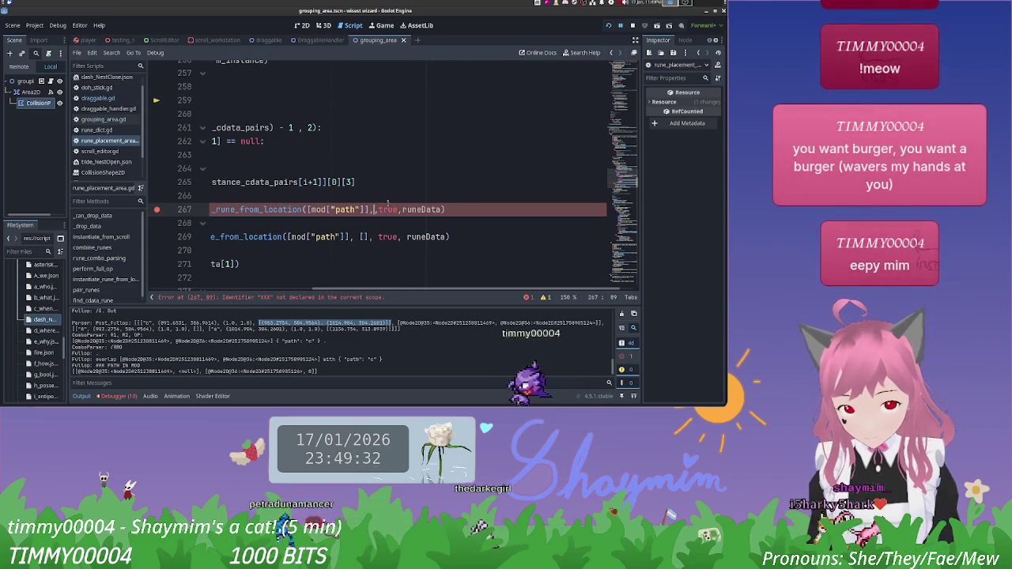
pyautogui.write('ta,')
pyautogui.click(310, 182)
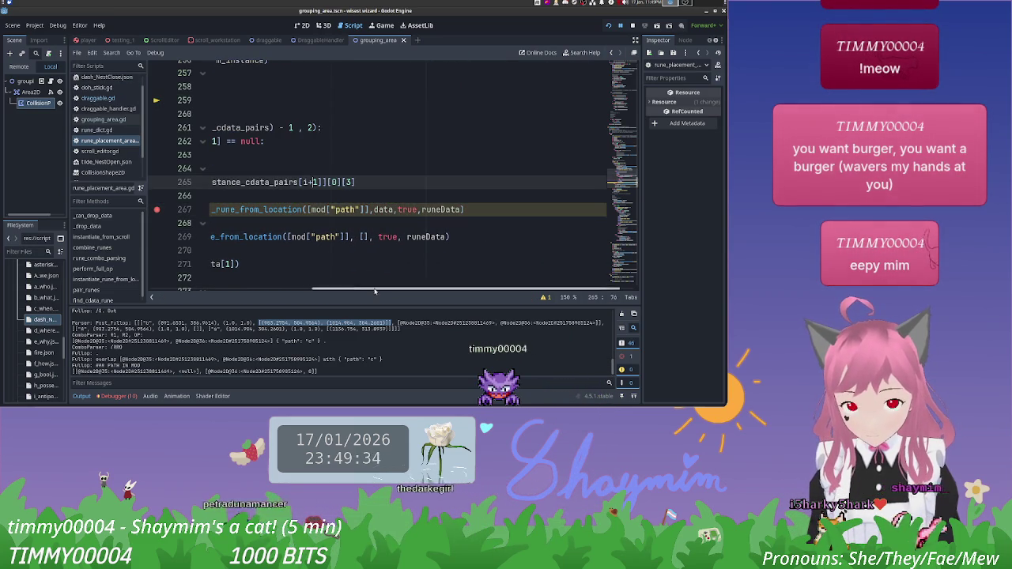
# Step: Save and rerun the game, review the line-170 Nil error trace, then view Post_Fullop's <null> output
pyautogui.click(480, 192)
pyautogui.hotkey('ctrl', 's')
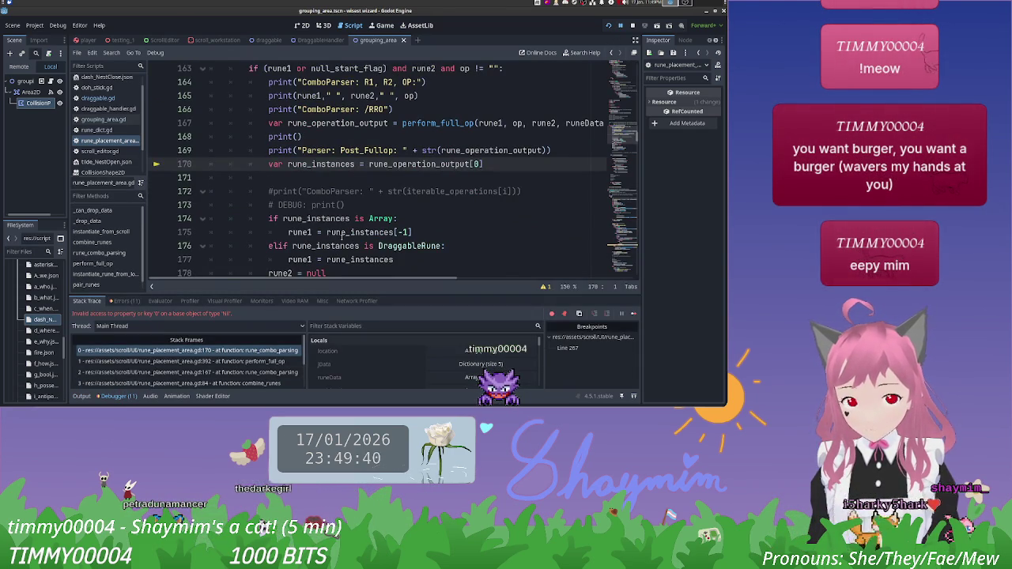
pyautogui.scroll(3, 348, 234)
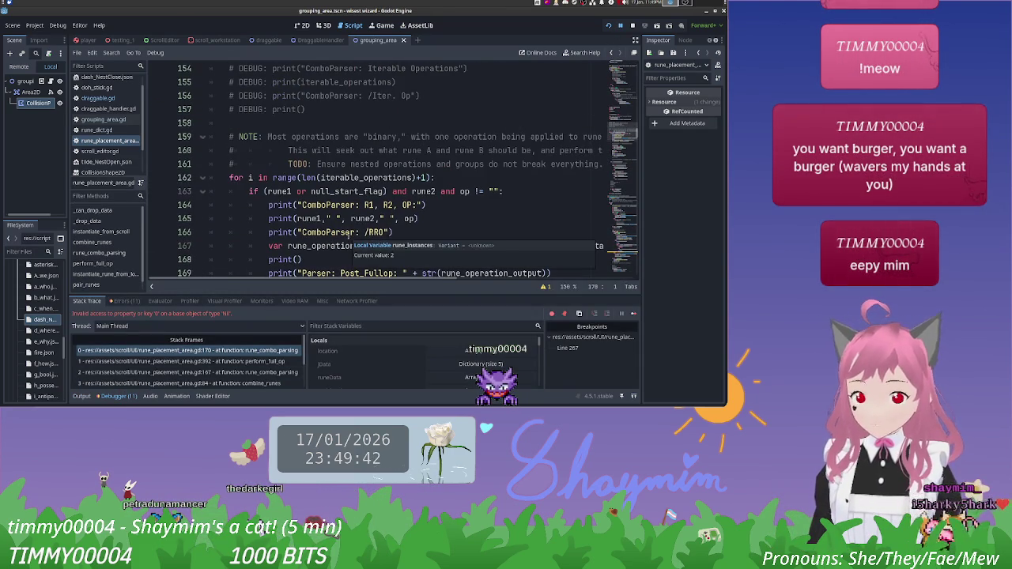
pyautogui.scroll(3, 465, 220)
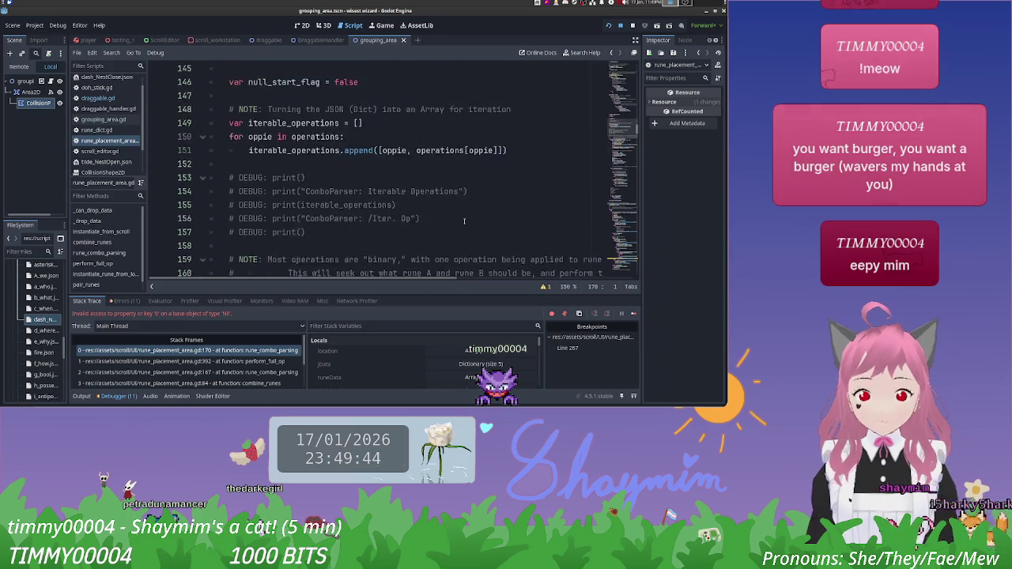
pyautogui.scroll(-13, 465, 226)
pyautogui.scroll(1, 464, 232)
pyautogui.scroll(-4, 464, 232)
pyautogui.scroll(12, 464, 232)
pyautogui.scroll(15, 464, 232)
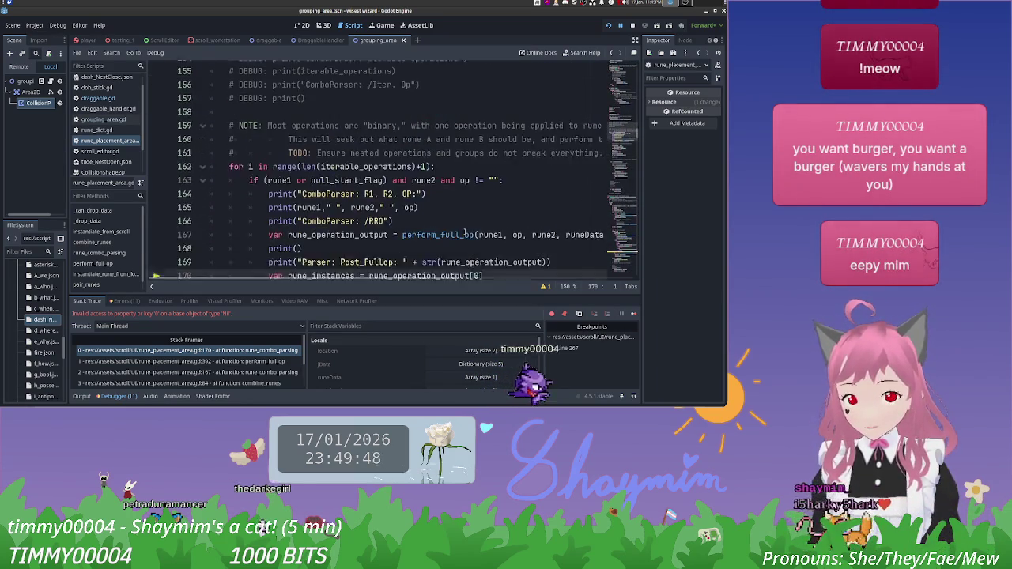
pyautogui.scroll(-12, 465, 231)
pyautogui.scroll(-2, 467, 232)
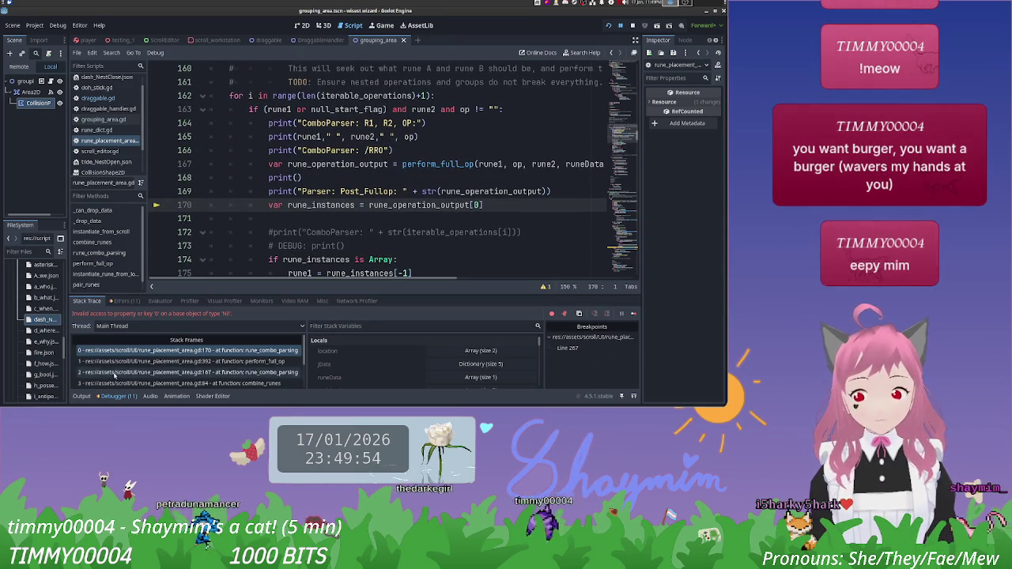
pyautogui.click(82, 397)
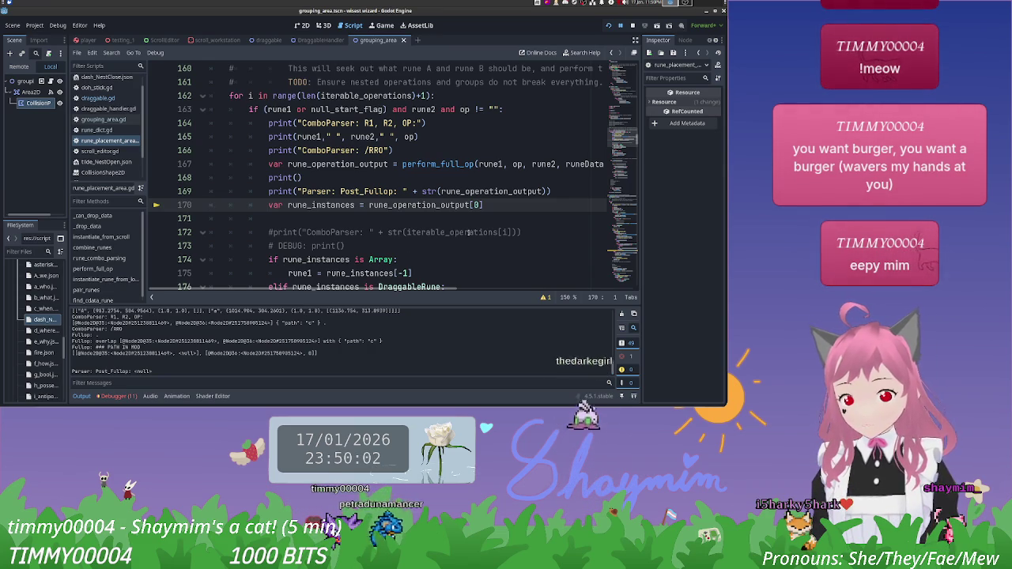
pyautogui.scroll(-15, 468, 233)
pyautogui.scroll(-17, 469, 232)
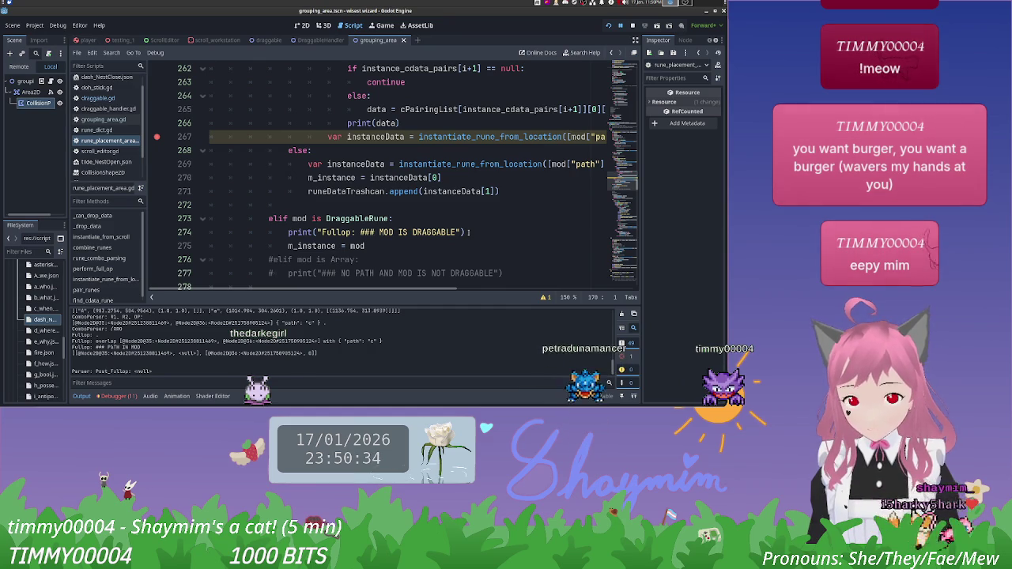
pyautogui.scroll(4, 485, 188)
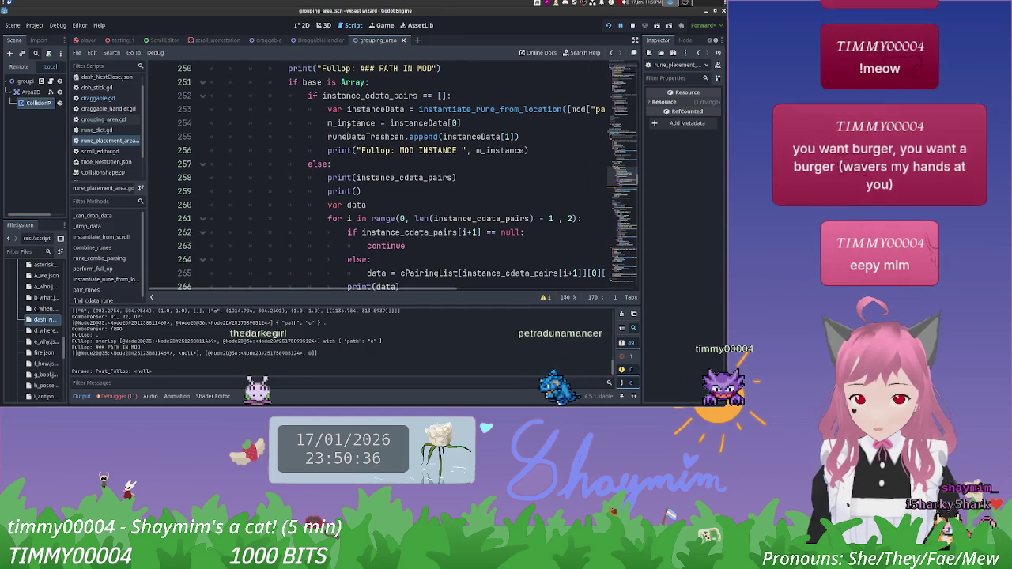
pyautogui.scroll(1, 333, 175)
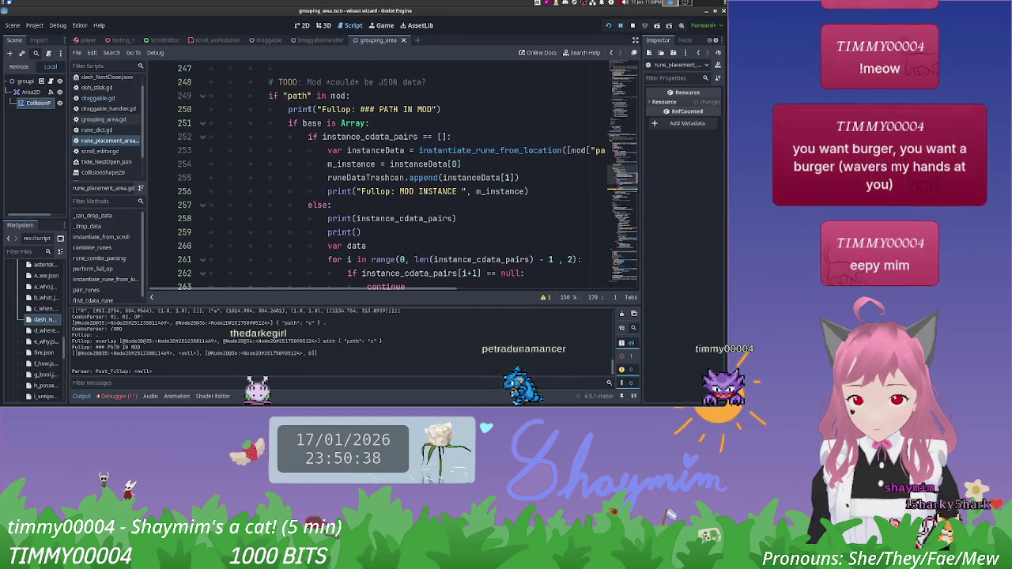
pyautogui.scroll(-4, 271, 138)
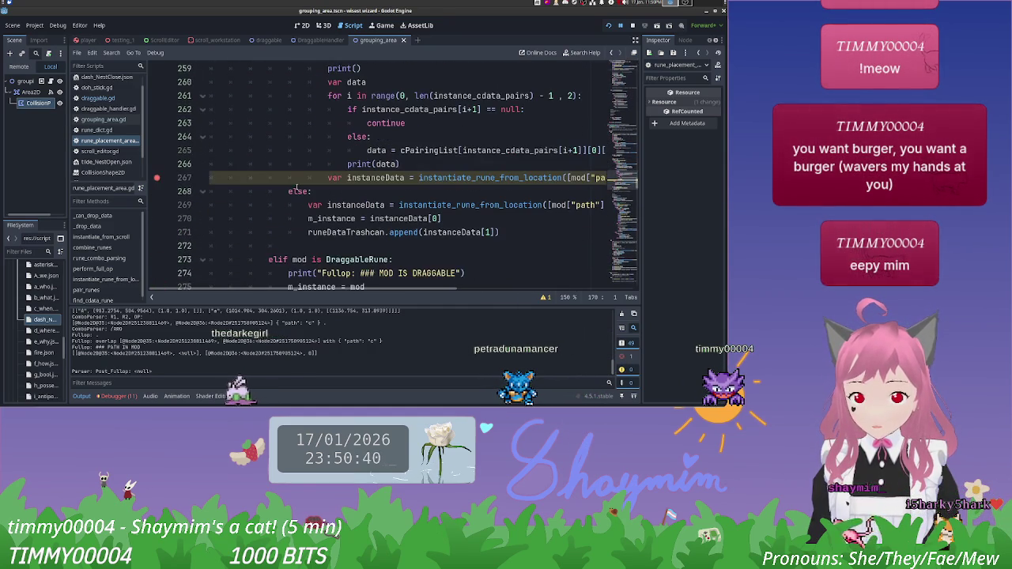
pyautogui.scroll(5, 292, 190)
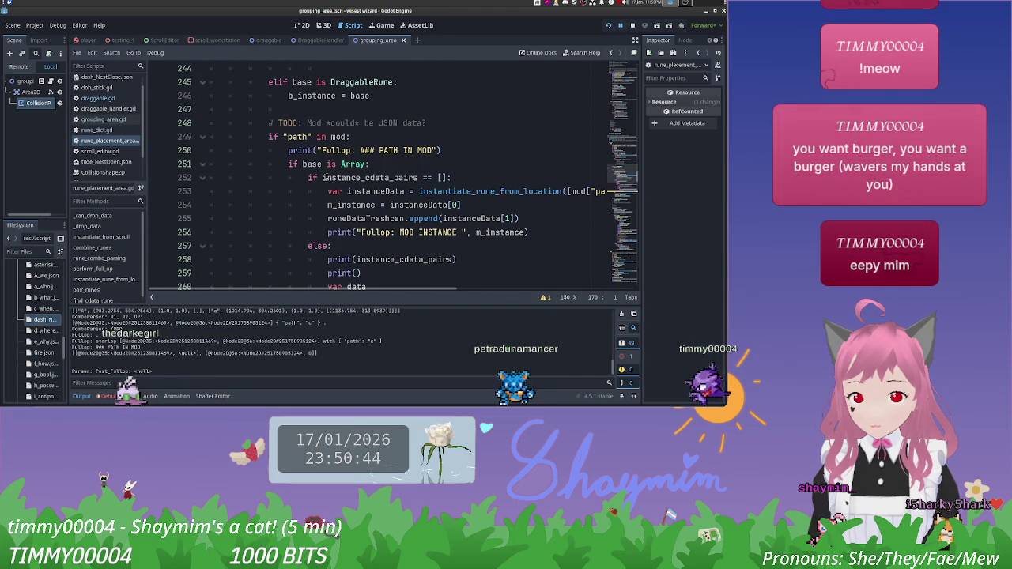
pyautogui.scroll(-2, 321, 169)
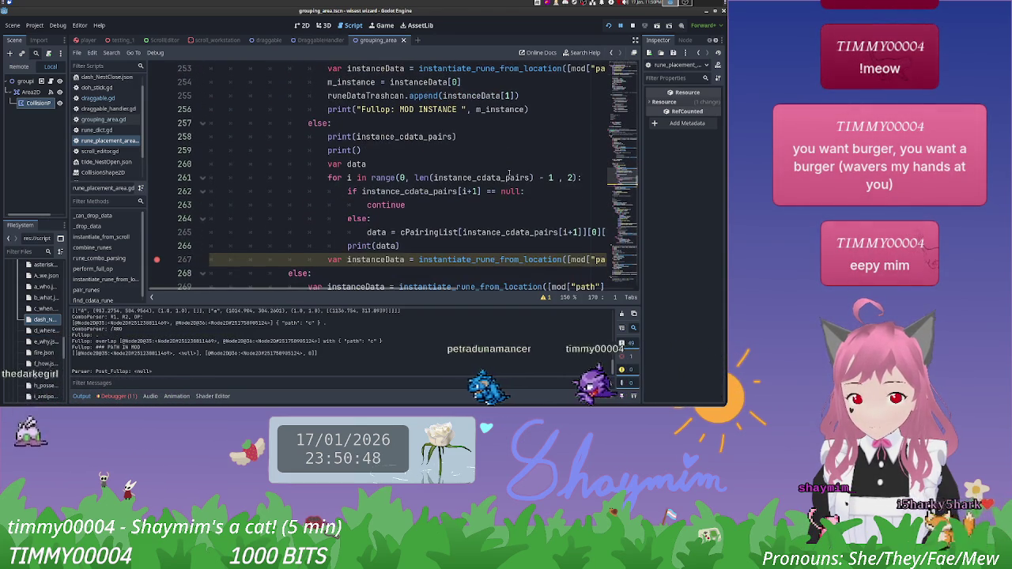
pyautogui.hscroll(3, 419, 291)
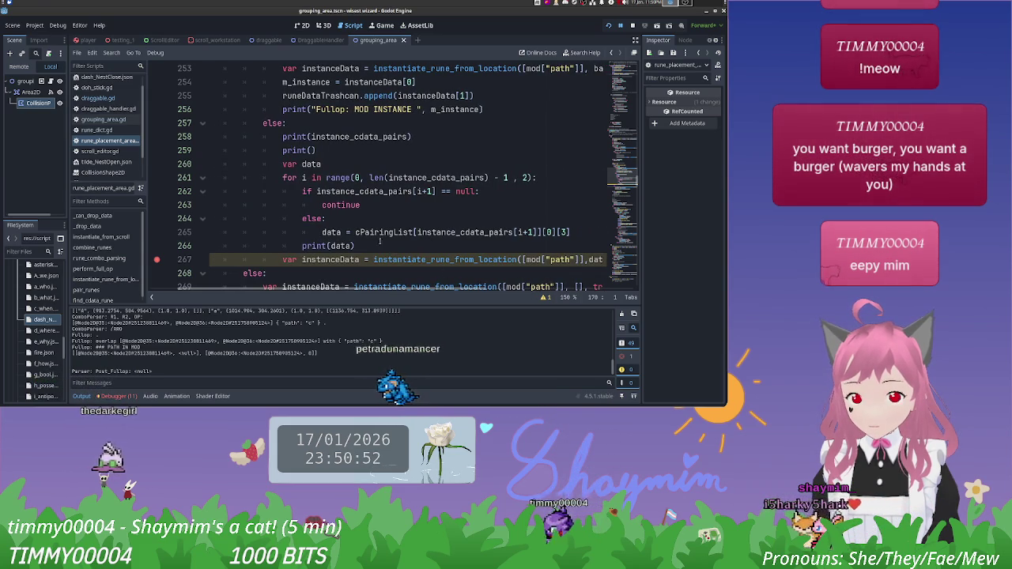
pyautogui.moveTo(282, 137); pyautogui.dragTo(380, 136)
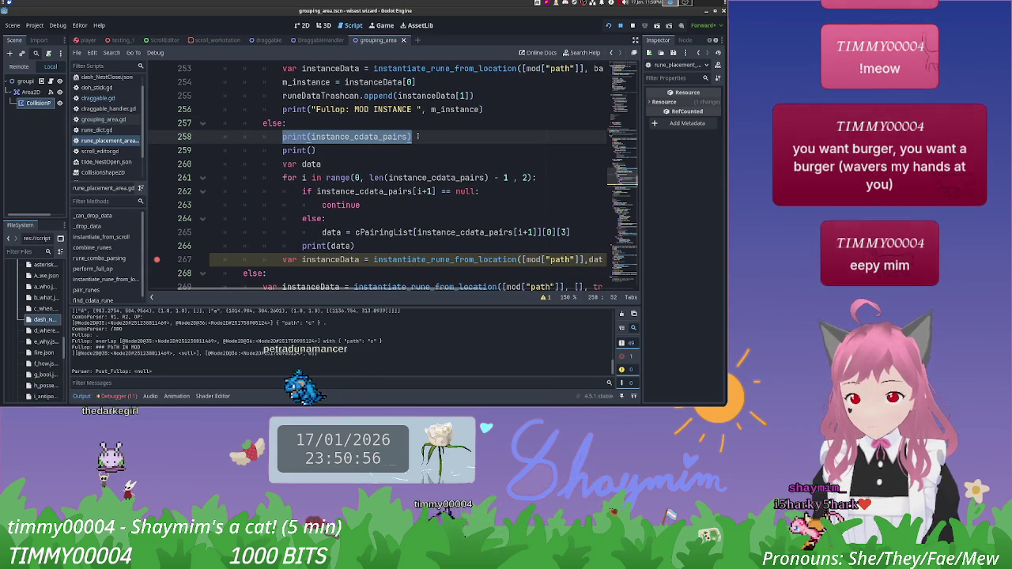
pyautogui.click(420, 137)
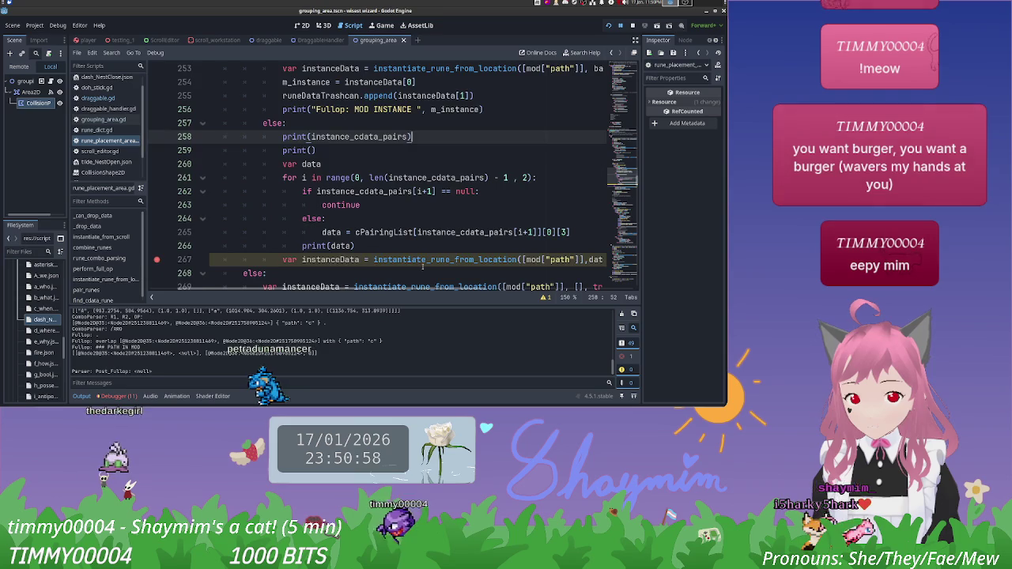
pyautogui.scroll(-1, 475, 246)
pyautogui.hscroll(2, 465, 290)
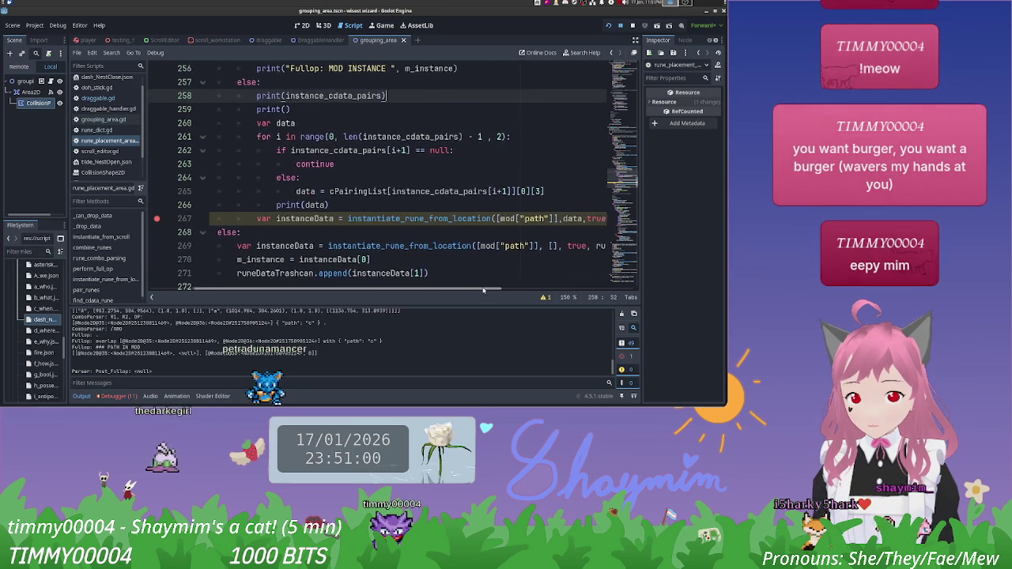
pyautogui.hscroll(3, 475, 284)
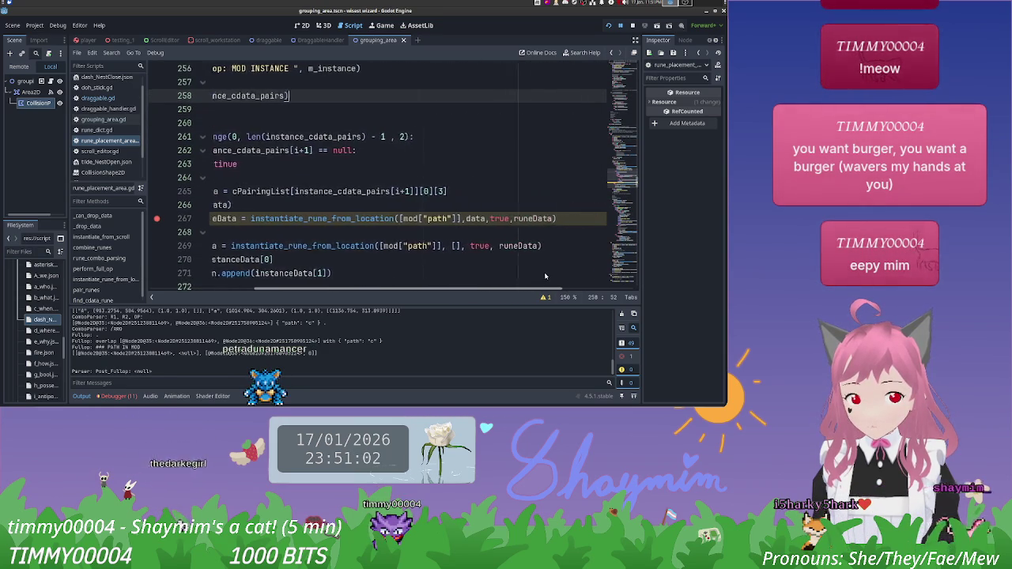
pyautogui.hscroll(-2, 231, 211)
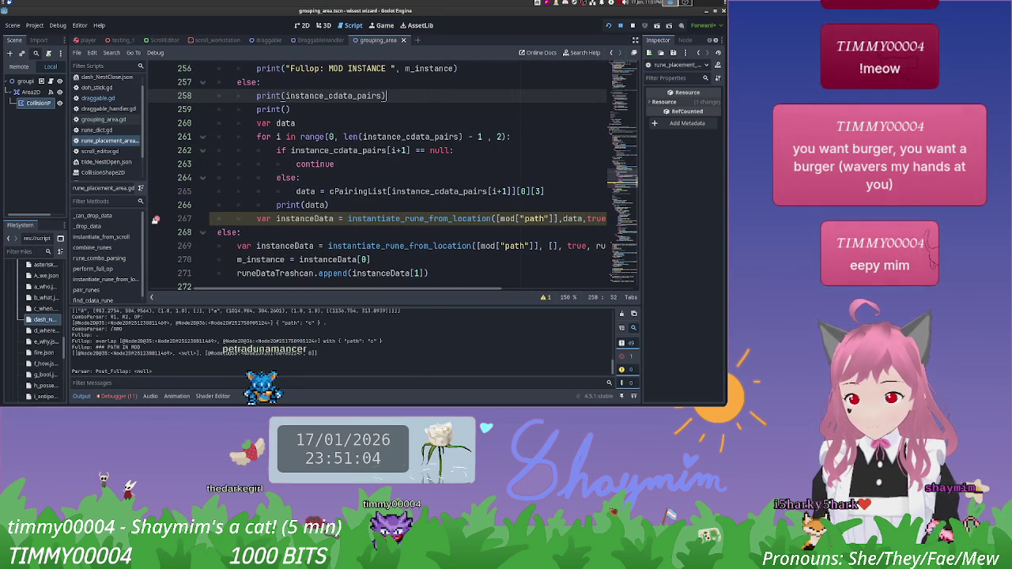
pyautogui.hscroll(5, 410, 290)
pyautogui.click(536, 221)
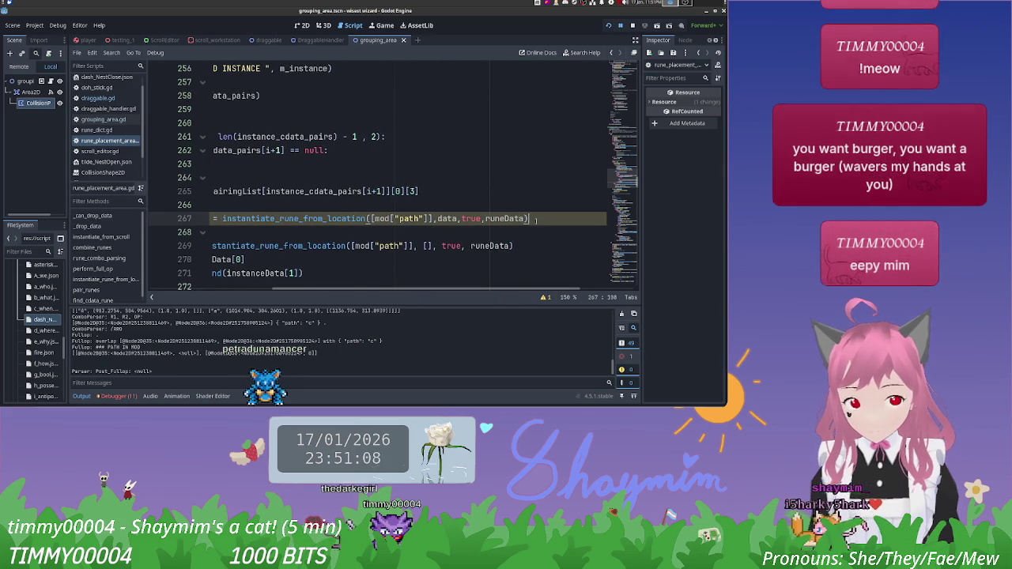
# Step: Add a new line setting m_instance = instanceData[0] in the path branch
pyautogui.press('Return')
pyautogui.write('m')
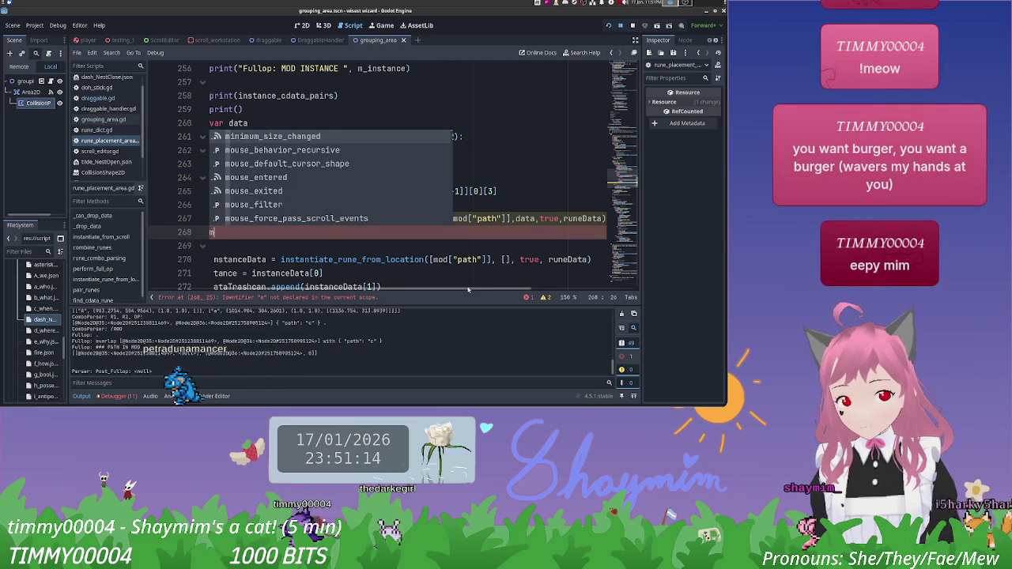
pyautogui.hscroll(-2, 433, 296)
pyautogui.hscroll(-3, 432, 295)
pyautogui.write('_')
pyautogui.press('Return')
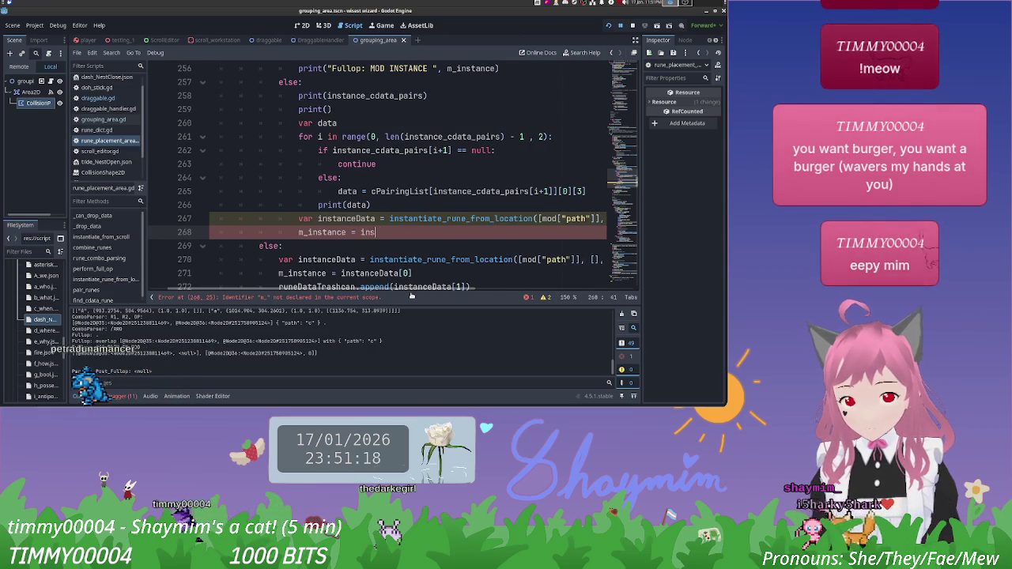
pyautogui.press('Return')
pyautogui.write('[0')
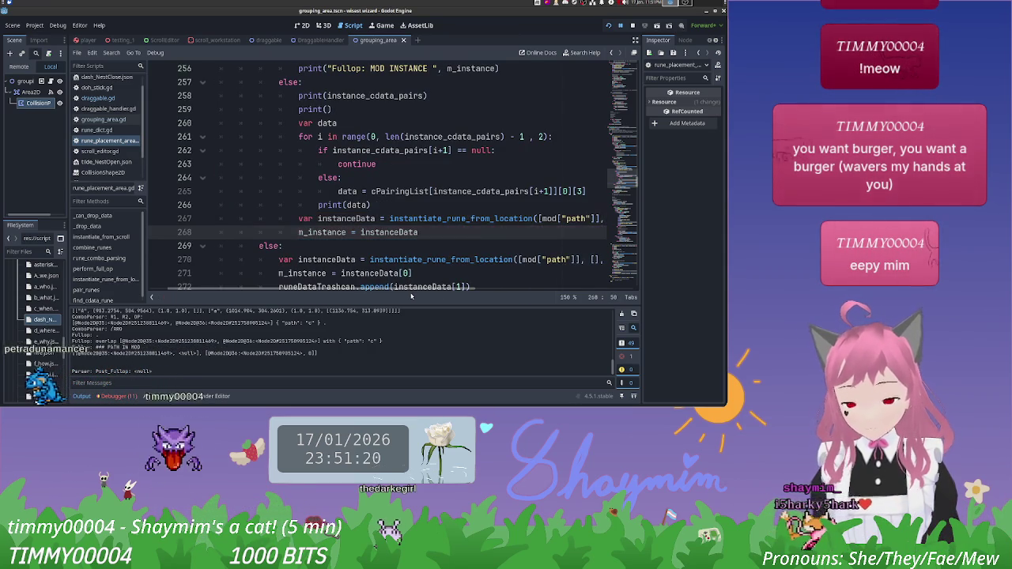
pyautogui.scroll(-2, 479, 211)
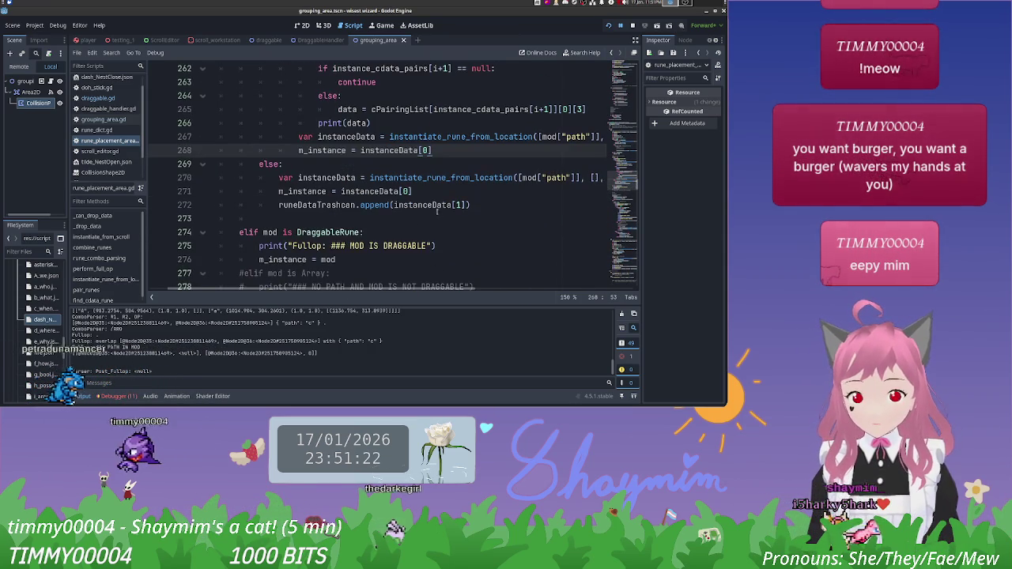
# Step: Copy the runeDataTrashcan.append(instanceData[1]) line and paste it below line 268
pyautogui.click(478, 212)
pyautogui.hotkey('shift', 'Home')
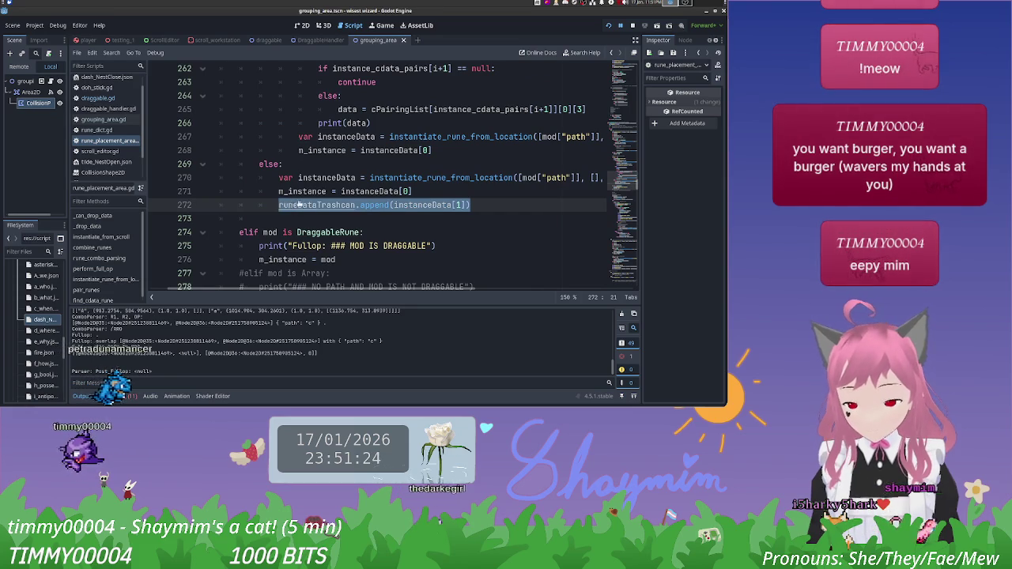
pyautogui.hotkey('ctrl', 'c')
pyautogui.click(437, 151)
pyautogui.press('Return')
pyautogui.hotkey('ctrl', 'v')
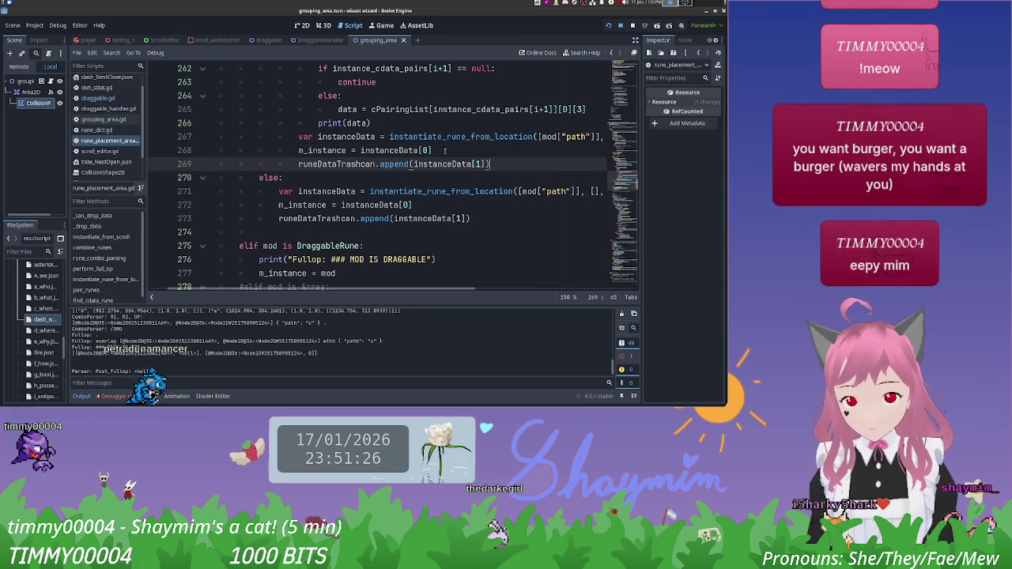
pyautogui.click(485, 149)
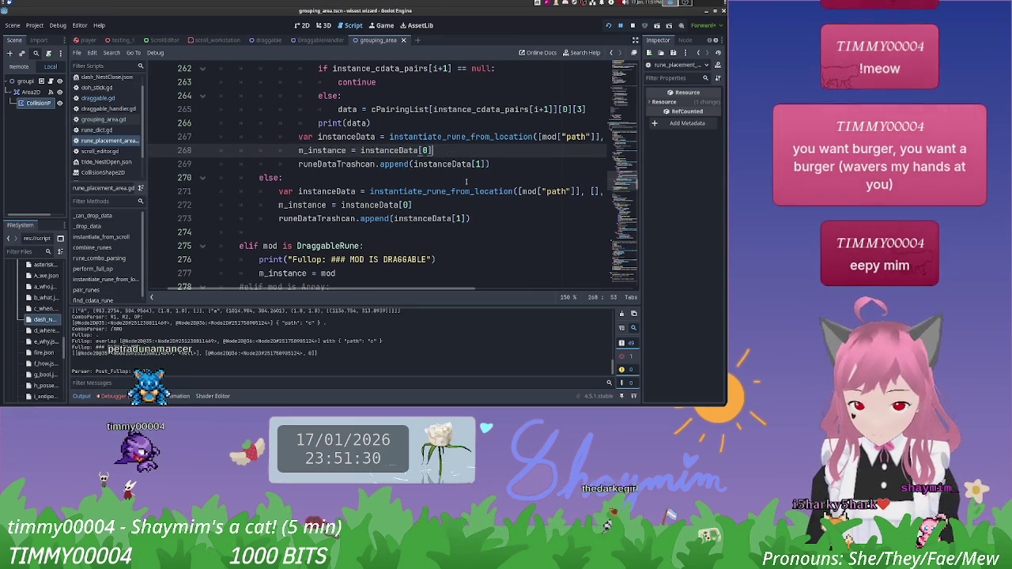
pyautogui.scroll(-1, 466, 182)
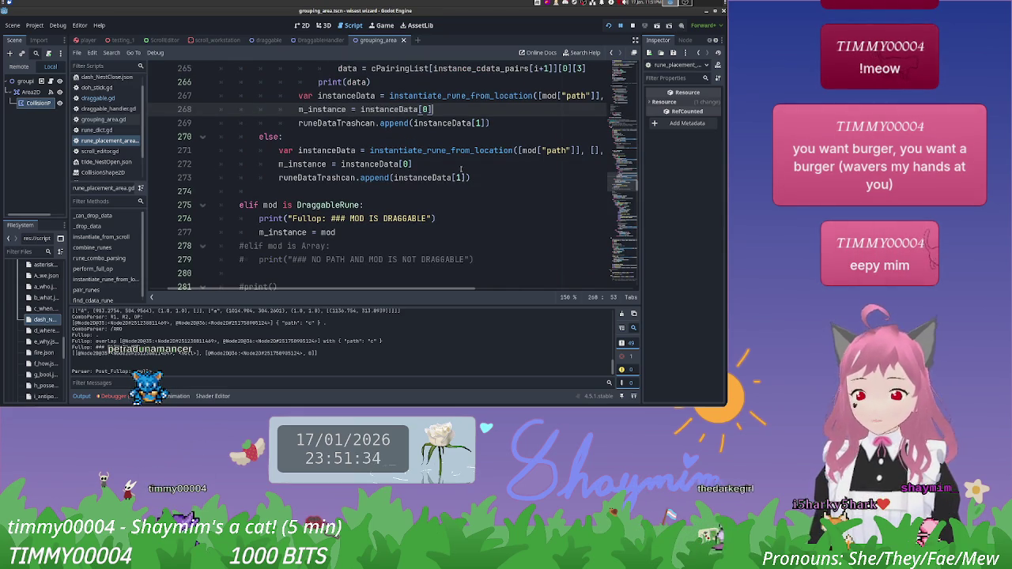
pyautogui.moveTo(456, 178)
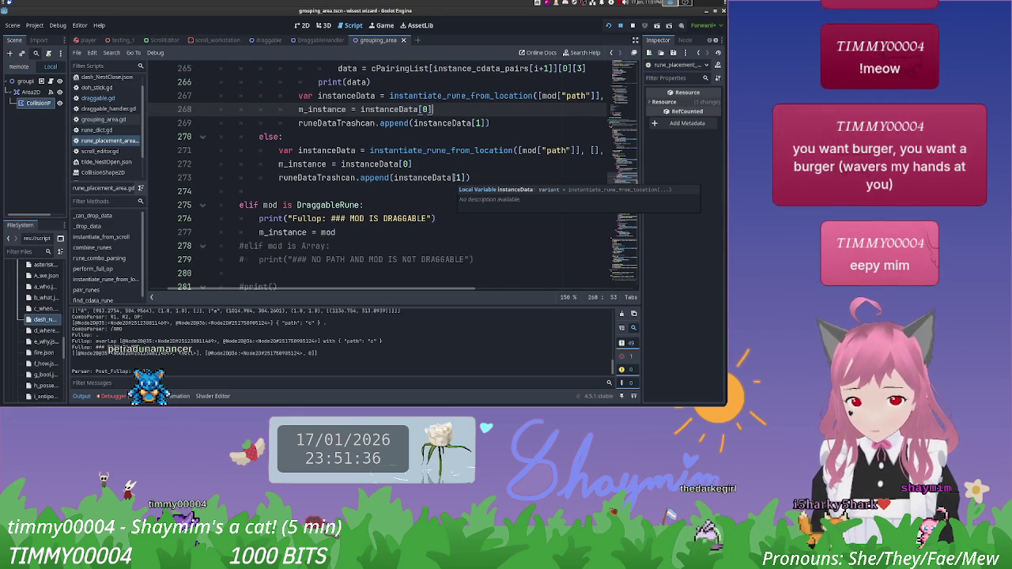
pyautogui.click(410, 190)
pyautogui.scroll(-4, 533, 187)
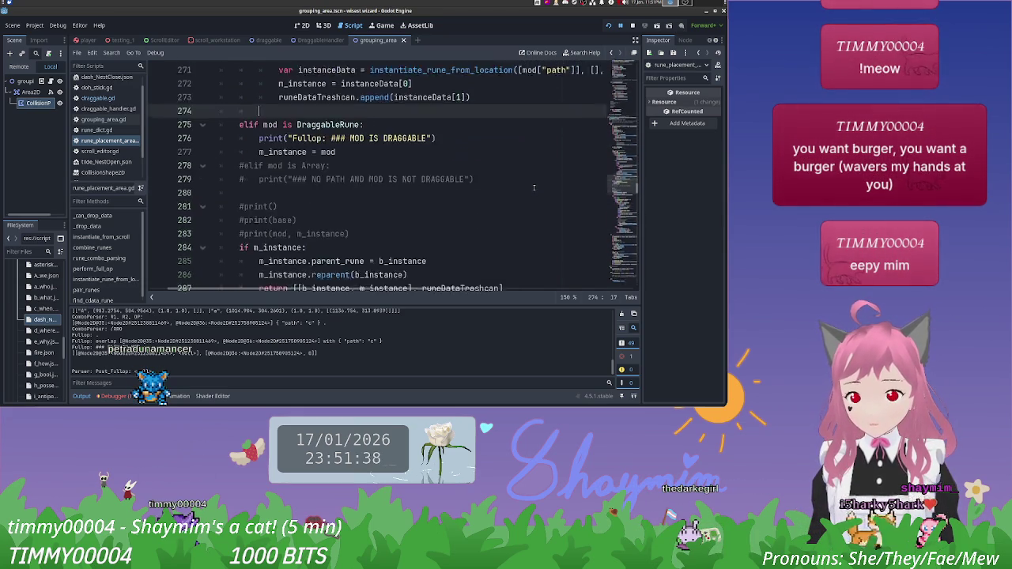
pyautogui.scroll(-2, 266, 163)
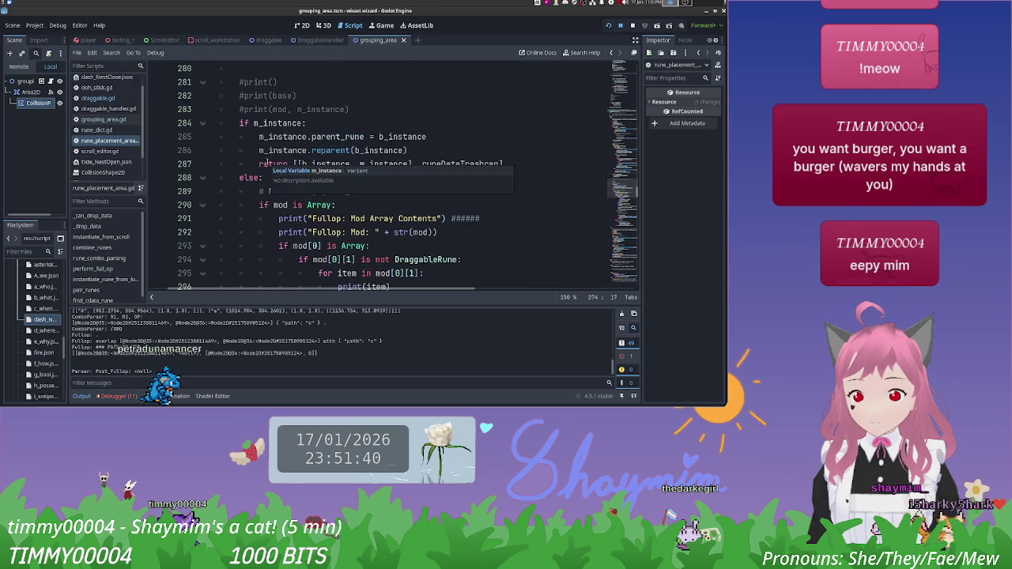
pyautogui.scroll(-9, 259, 187)
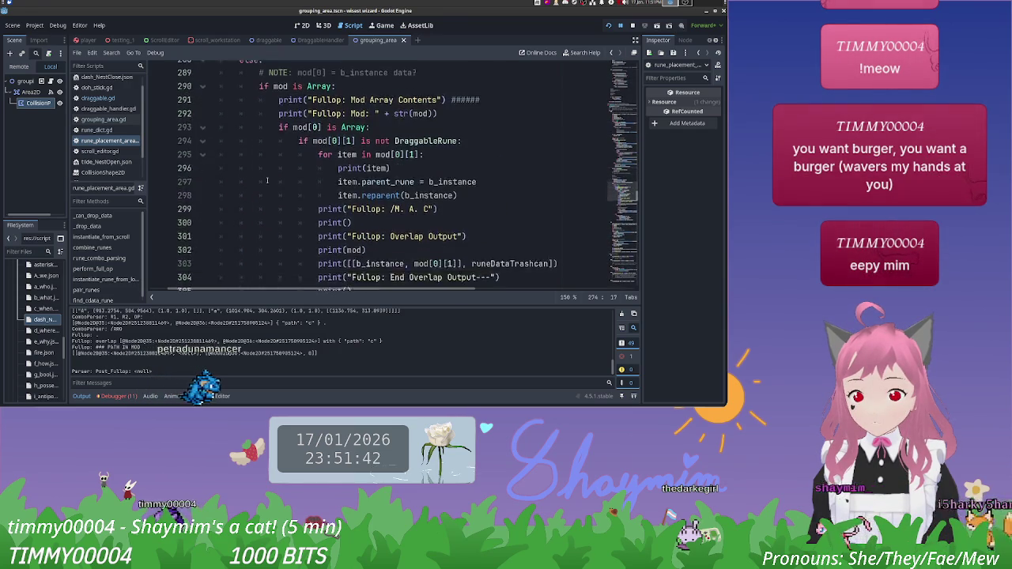
pyautogui.scroll(17, 263, 184)
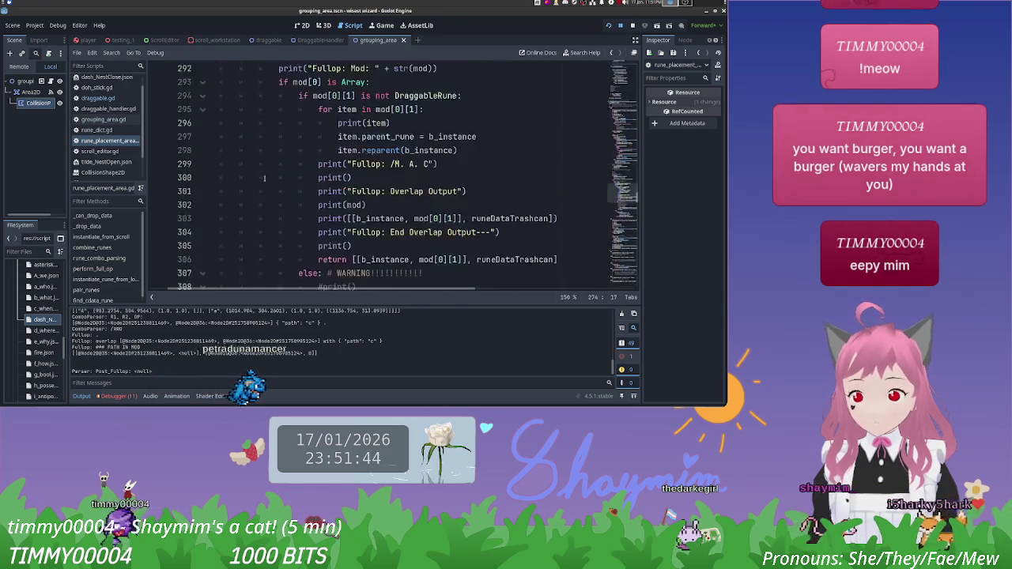
pyautogui.scroll(5, 513, 100)
pyautogui.scroll(-3, 497, 150)
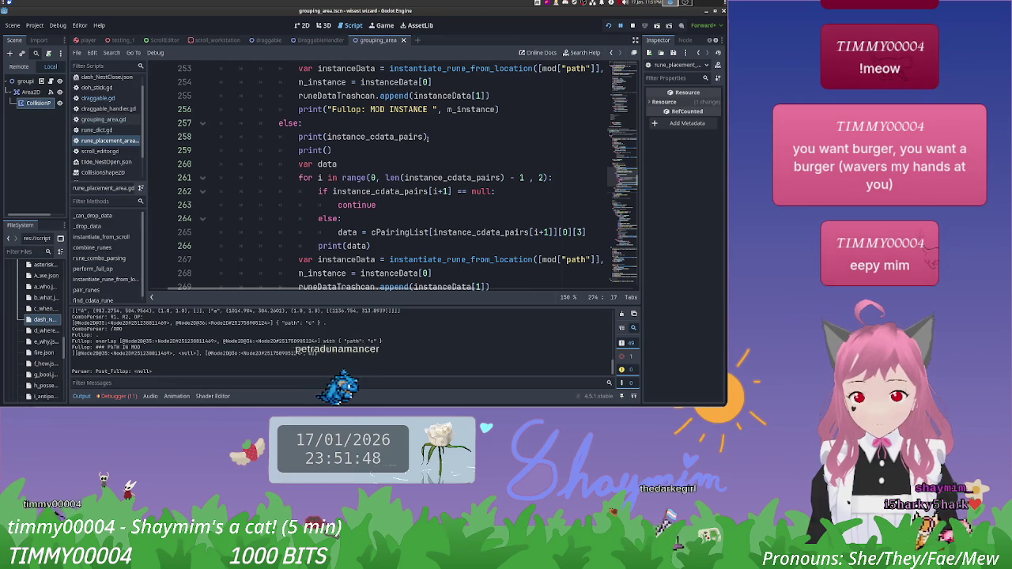
# Step: Replace line 258's print argument with "Fullop: Mod Maker: DR Base" and stop the running game
pyautogui.doubleClick(333, 137)
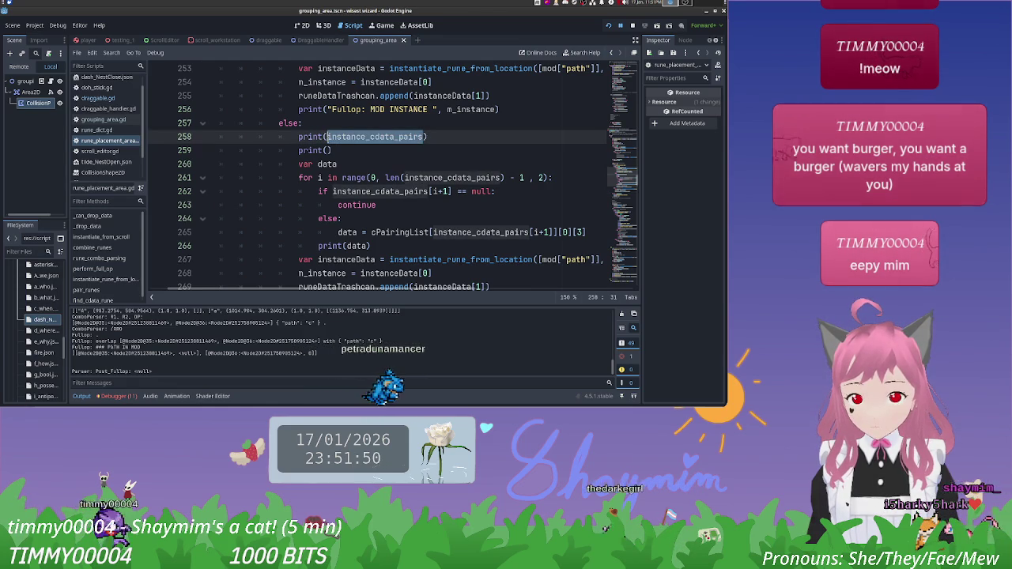
pyautogui.write('"FULL')
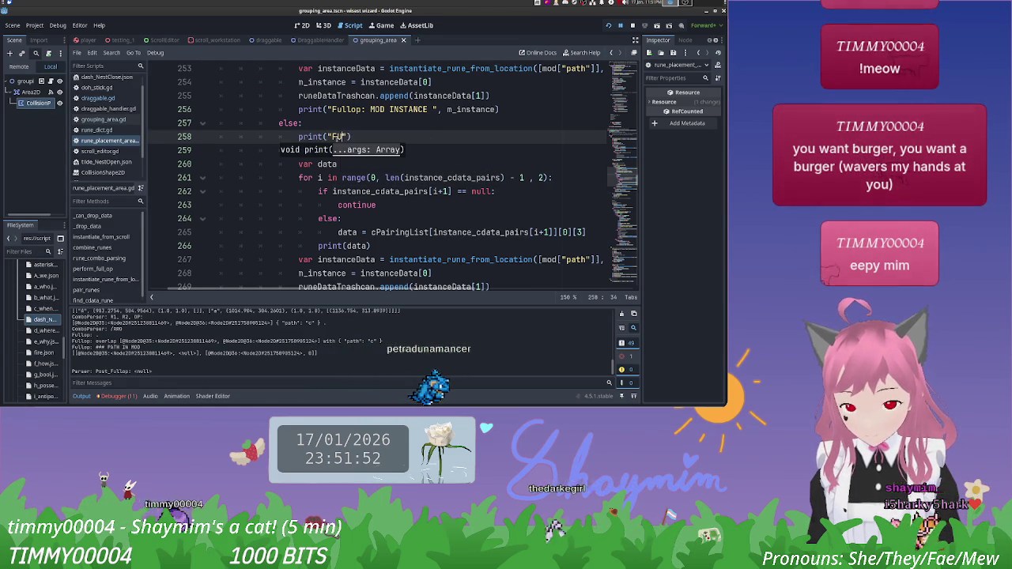
pyautogui.press('BackSpace')
pyautogui.press('BackSpace')
pyautogui.press('BackSpace')
pyautogui.write('ul')
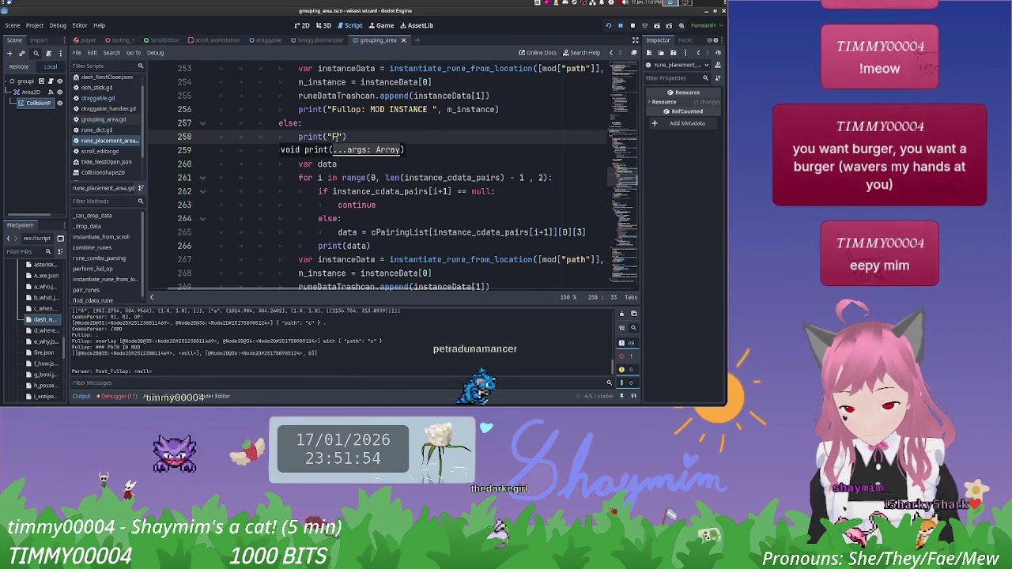
pyautogui.write('lop: ')
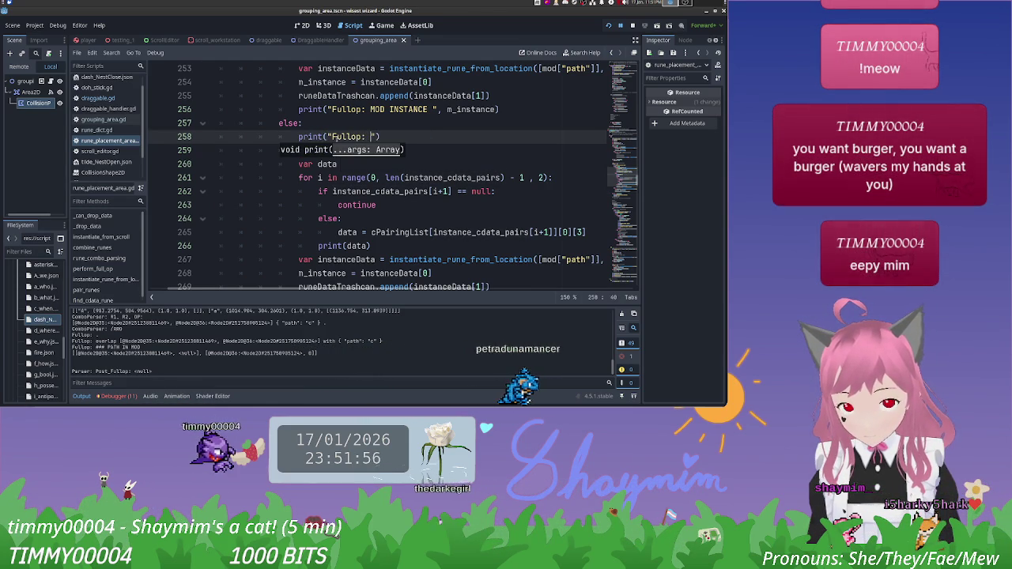
pyautogui.write('MO')
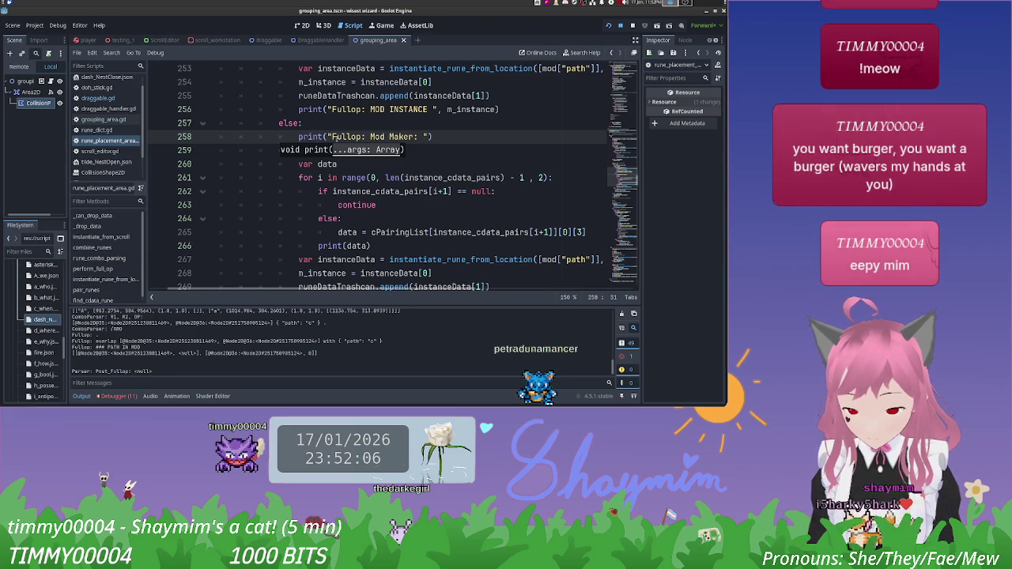
pyautogui.write('R')
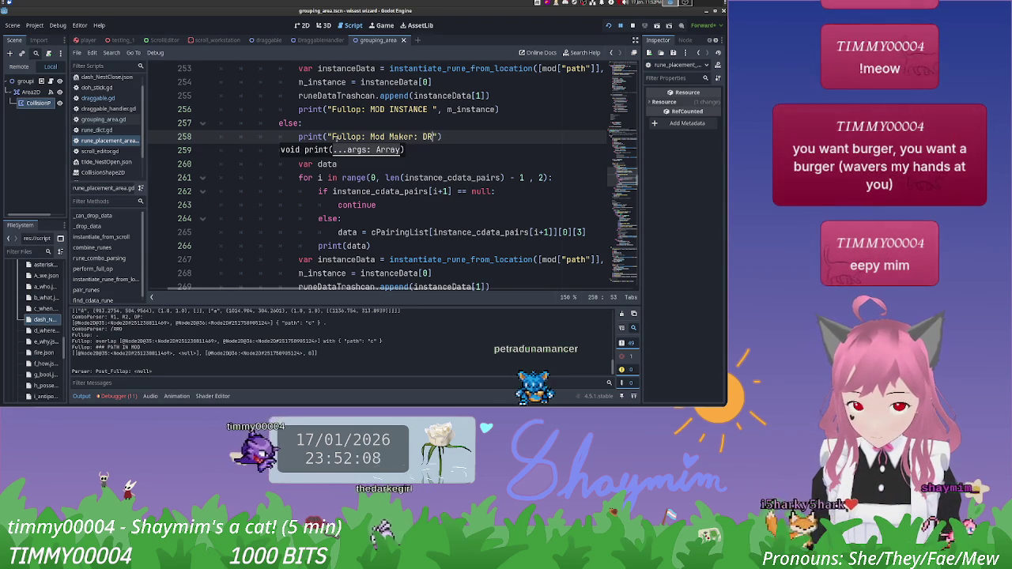
pyautogui.write(' Base')
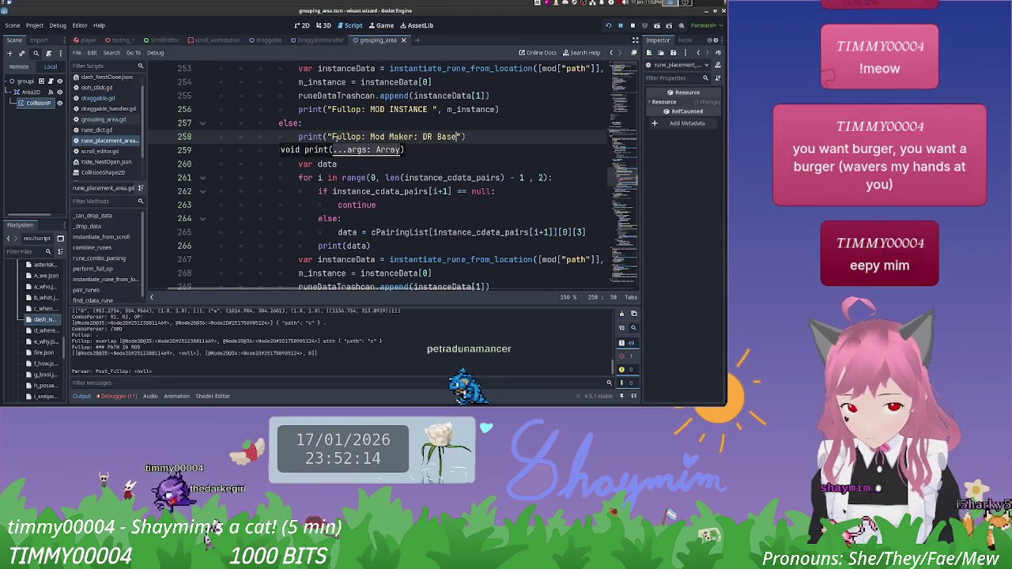
pyautogui.click(476, 127)
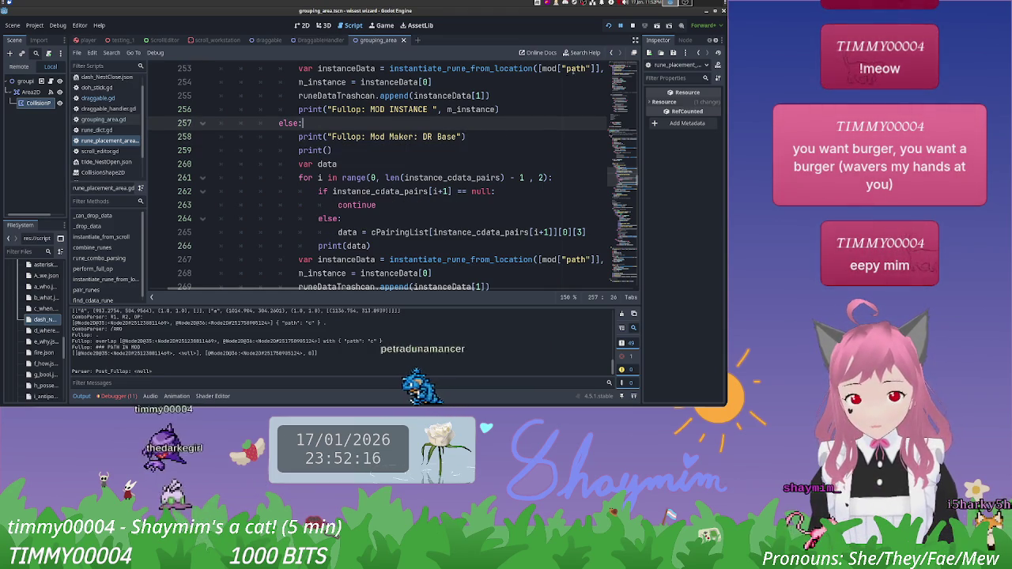
pyautogui.click(633, 25)
# Step: Run the project and drop We triangle, What square and Why circle runes onto the canvas
pyautogui.click(608, 26)
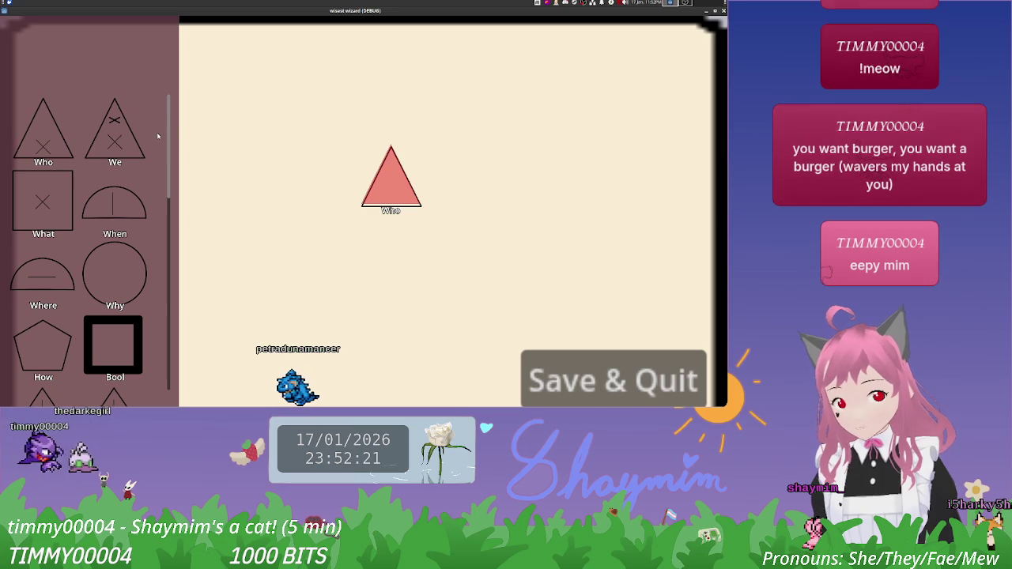
pyautogui.moveTo(147, 135)
pyautogui.mouseDown()
pyautogui.moveTo(214, 193)
pyautogui.moveTo(504, 181)
pyautogui.mouseUp()
pyautogui.moveTo(44, 201)
pyautogui.mouseDown()
pyautogui.moveTo(355, 242)
pyautogui.moveTo(396, 265)
pyautogui.mouseUp()
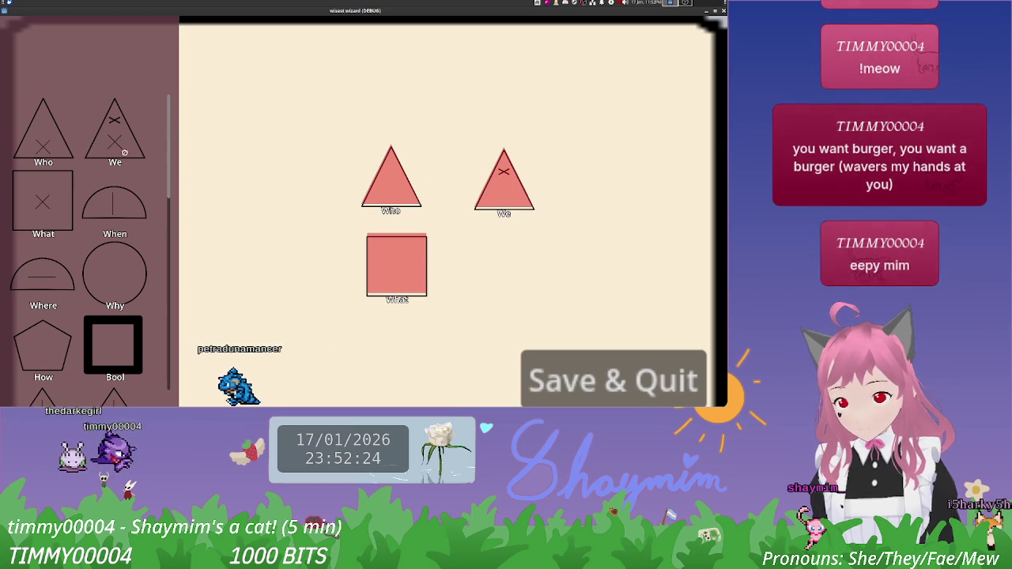
pyautogui.moveTo(114, 273); pyautogui.dragTo(299, 215)
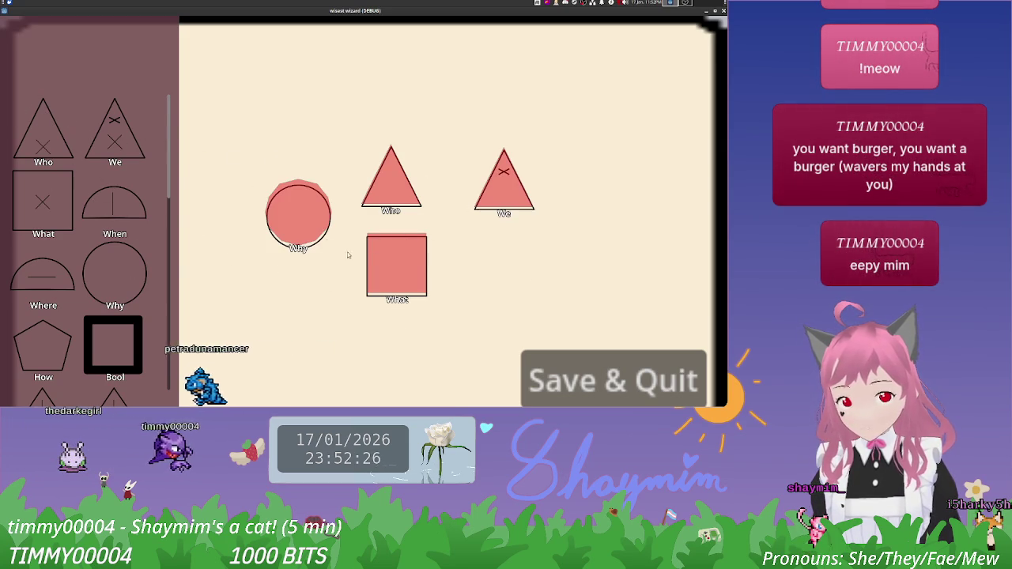
# Step: Overlap the What, Why, Who and We runes into one group and submit the arrangement
pyautogui.moveTo(396, 265); pyautogui.dragTo(335, 246)
pyautogui.moveTo(391, 181); pyautogui.dragTo(386, 214)
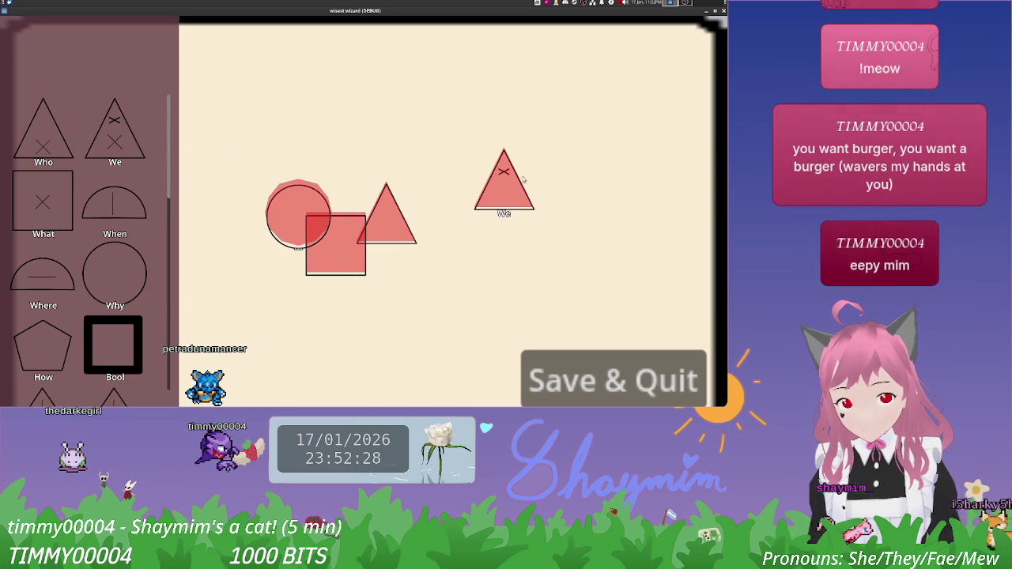
pyautogui.moveTo(500, 179); pyautogui.dragTo(421, 191)
pyautogui.moveTo(341, 250)
pyautogui.mouseDown()
pyautogui.moveTo(394, 206)
pyautogui.moveTo(340, 253)
pyautogui.moveTo(401, 243)
pyautogui.mouseUp()
pyautogui.moveTo(304, 224)
pyautogui.mouseDown()
pyautogui.moveTo(356, 219)
pyautogui.moveTo(396, 118)
pyautogui.moveTo(474, 169)
pyautogui.moveTo(443, 151)
pyautogui.mouseUp()
pyautogui.click(603, 360)
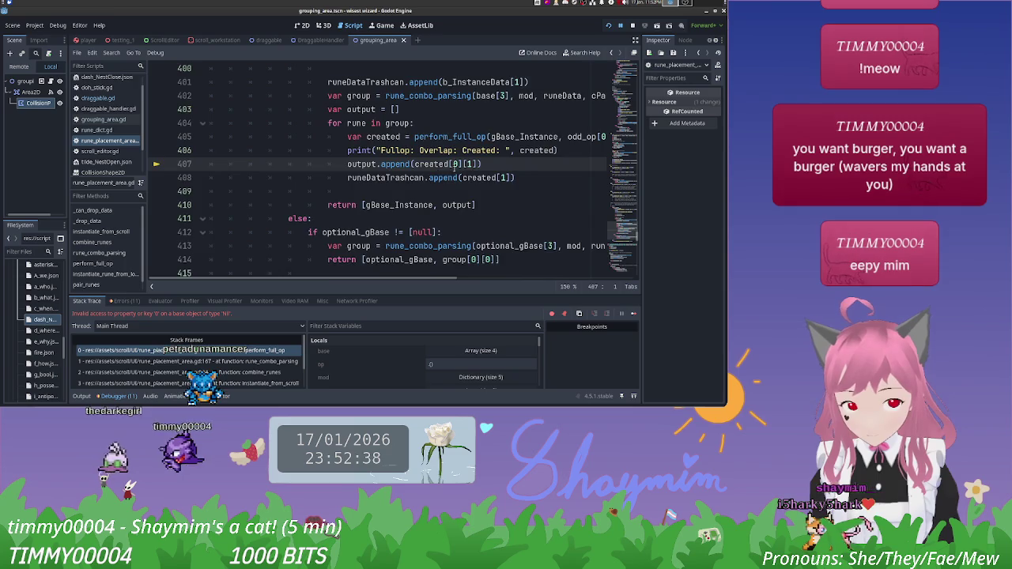
# Step: Inspect the line 407 Nil-access stack trace, then view the Output log's Fullop printouts
pyautogui.scroll(7, 447, 174)
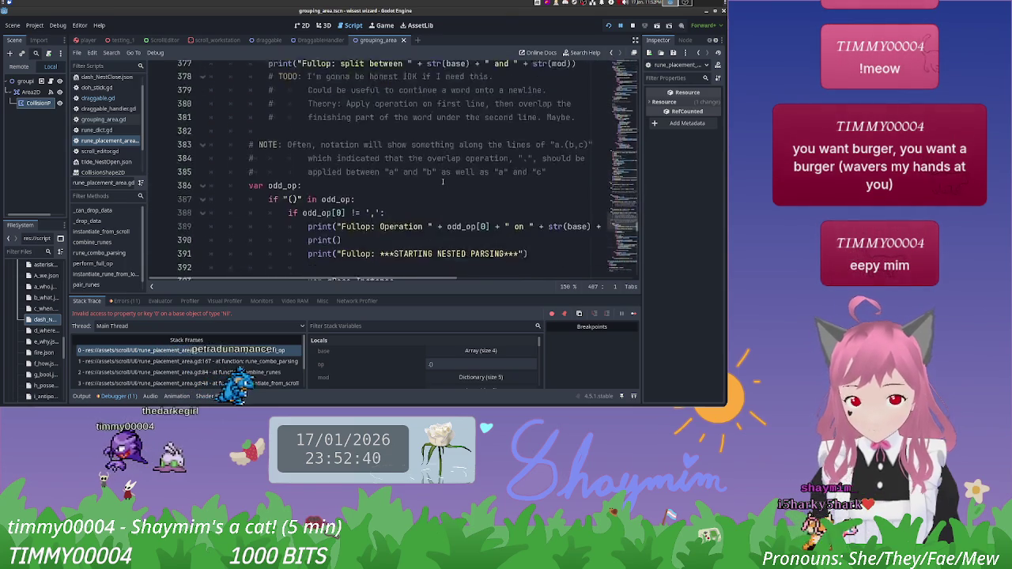
pyautogui.scroll(-6, 443, 182)
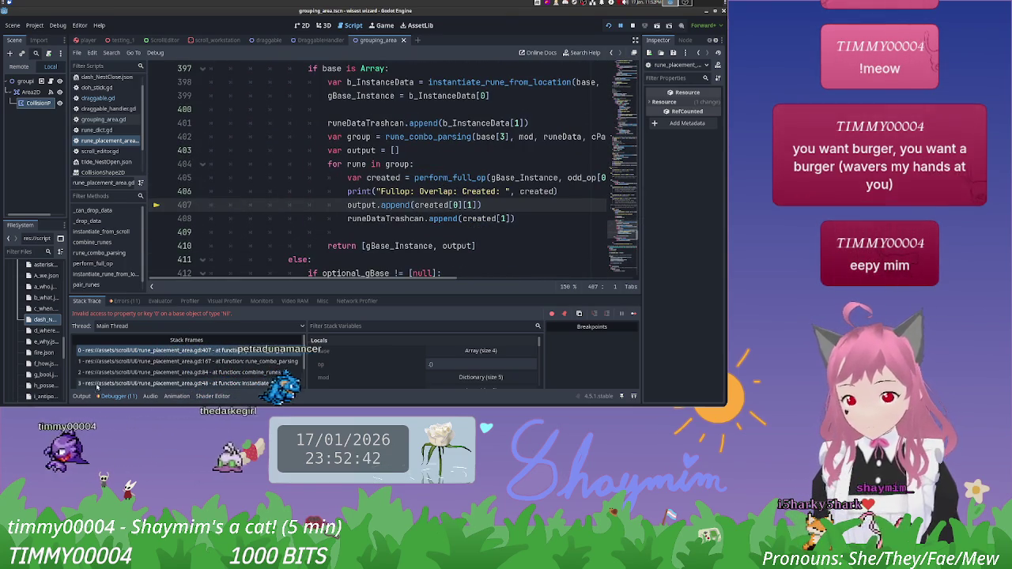
pyautogui.click(82, 396)
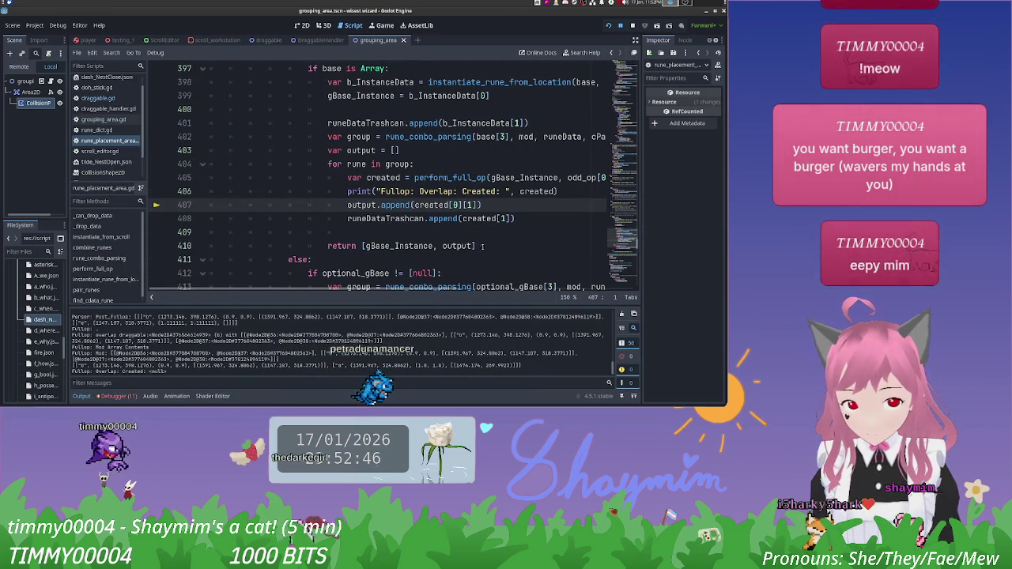
pyautogui.hscroll(3, 355, 287)
pyautogui.hscroll(1, 354, 287)
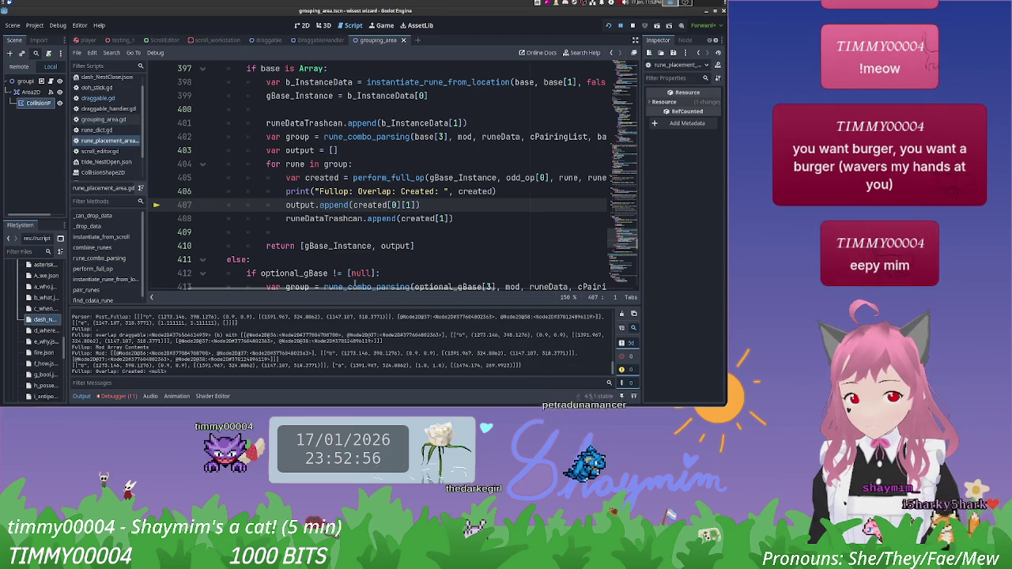
pyautogui.scroll(7, 443, 198)
pyautogui.scroll(7, 472, 179)
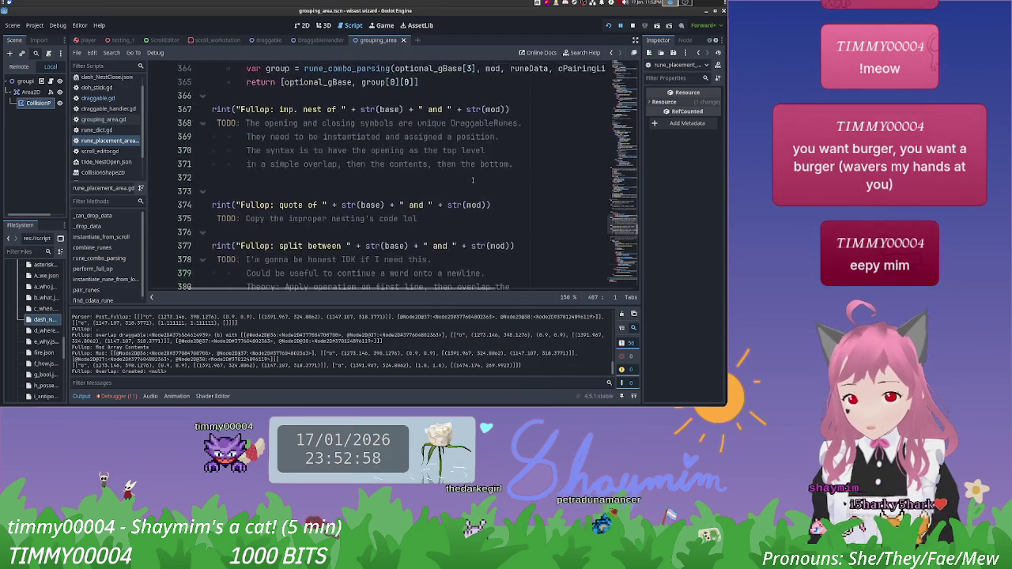
pyautogui.scroll(-14, 473, 180)
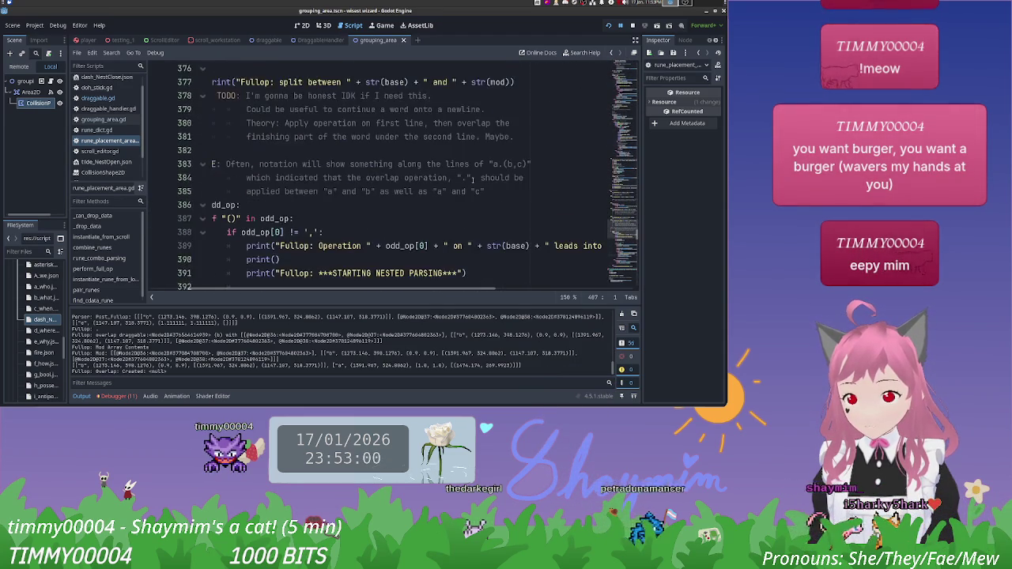
pyautogui.scroll(-1, 472, 180)
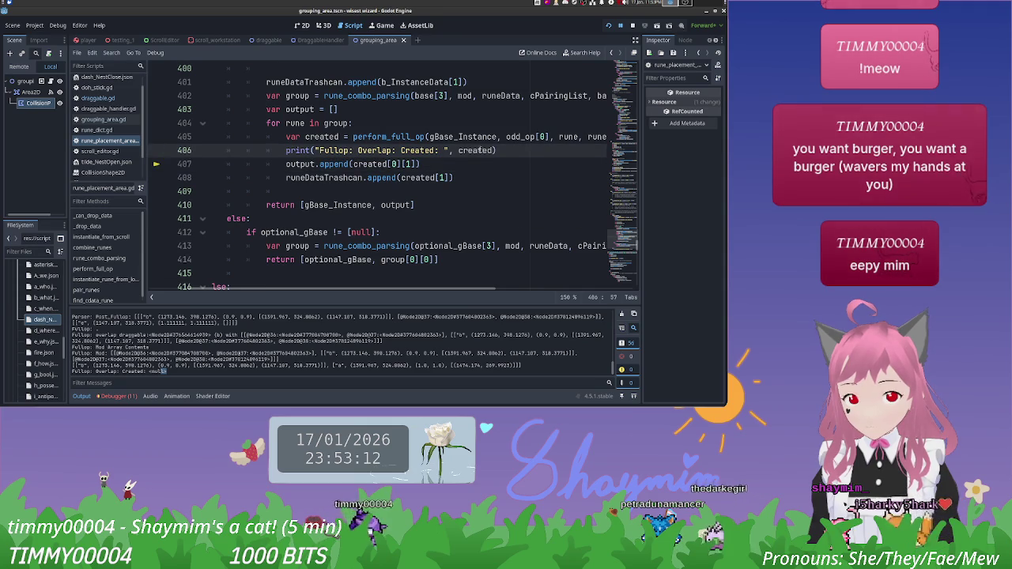
pyautogui.click(352, 136)
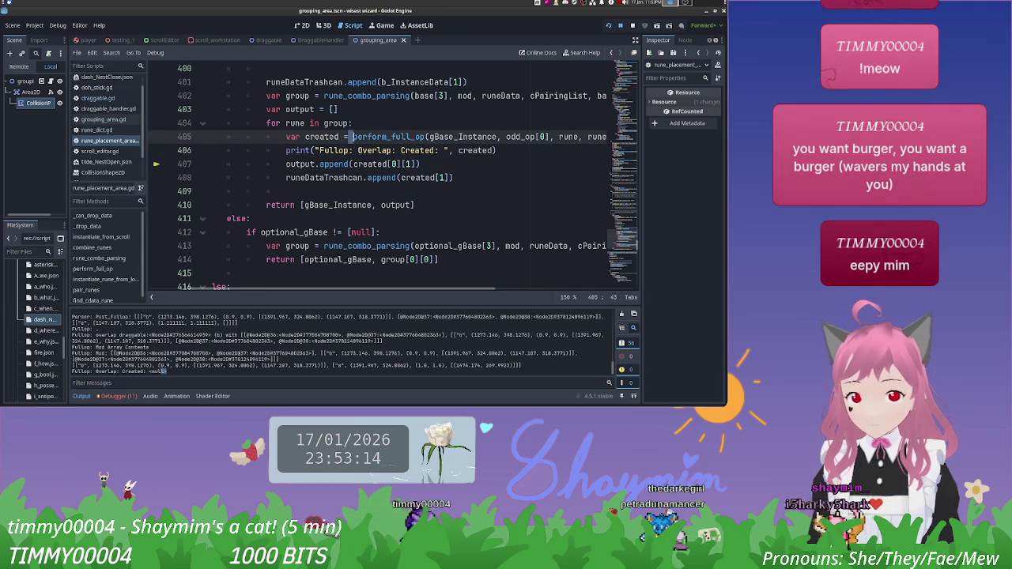
pyautogui.scroll(15, 353, 137)
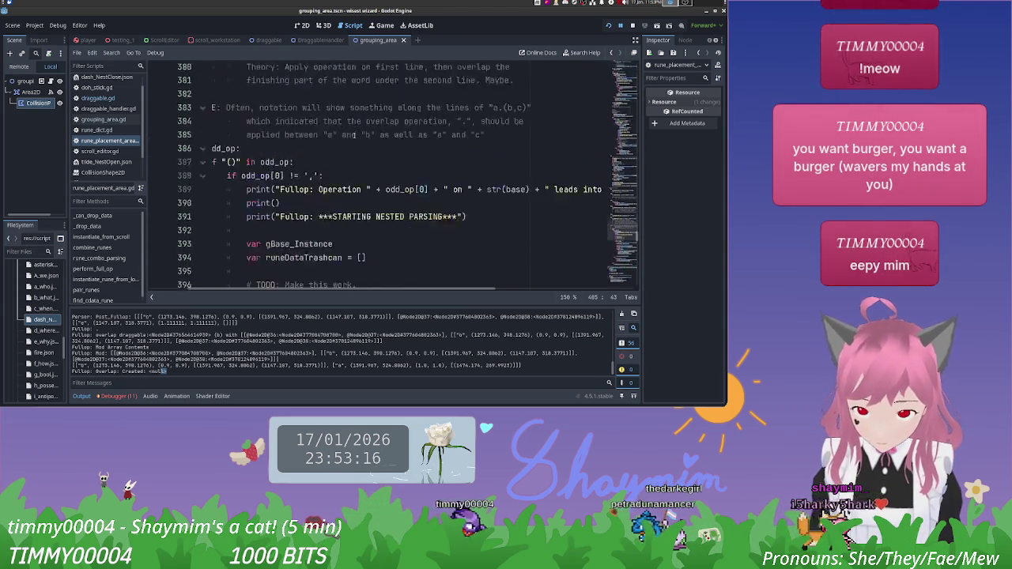
pyautogui.scroll(10, 352, 136)
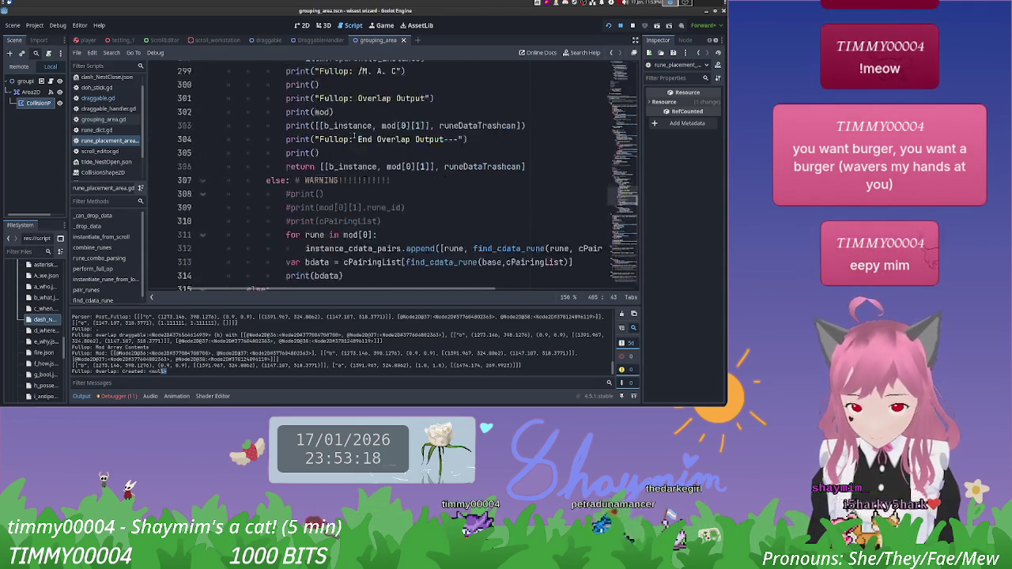
pyautogui.scroll(-2, 354, 136)
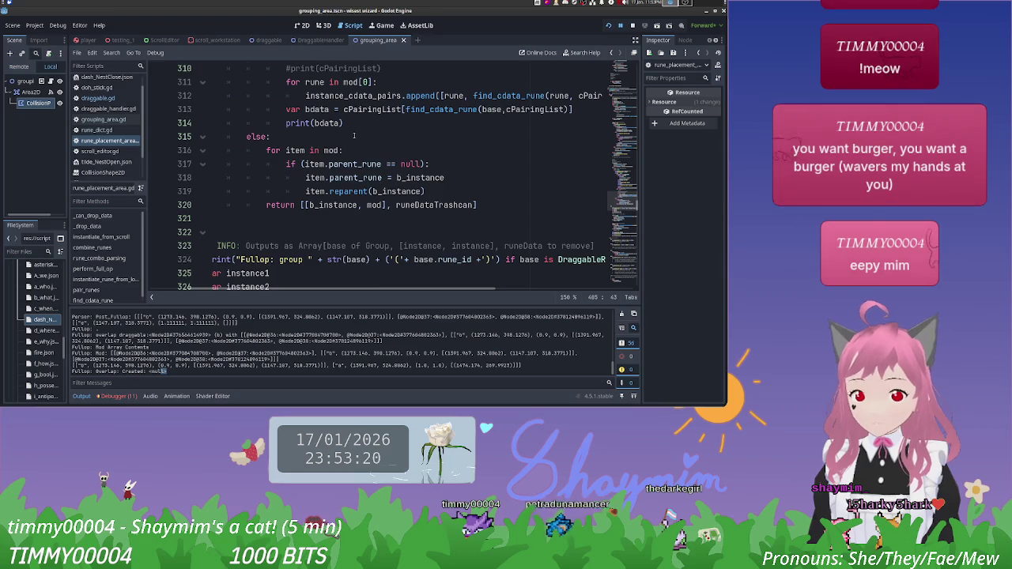
pyautogui.scroll(8, 353, 136)
pyautogui.scroll(2, 354, 136)
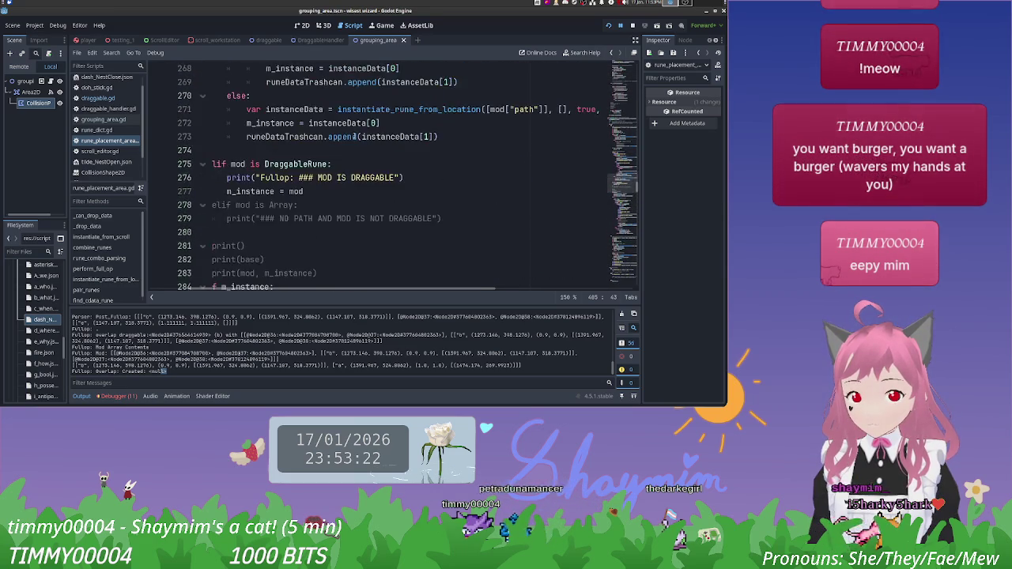
pyautogui.scroll(-6, 353, 136)
pyautogui.scroll(-4, 353, 136)
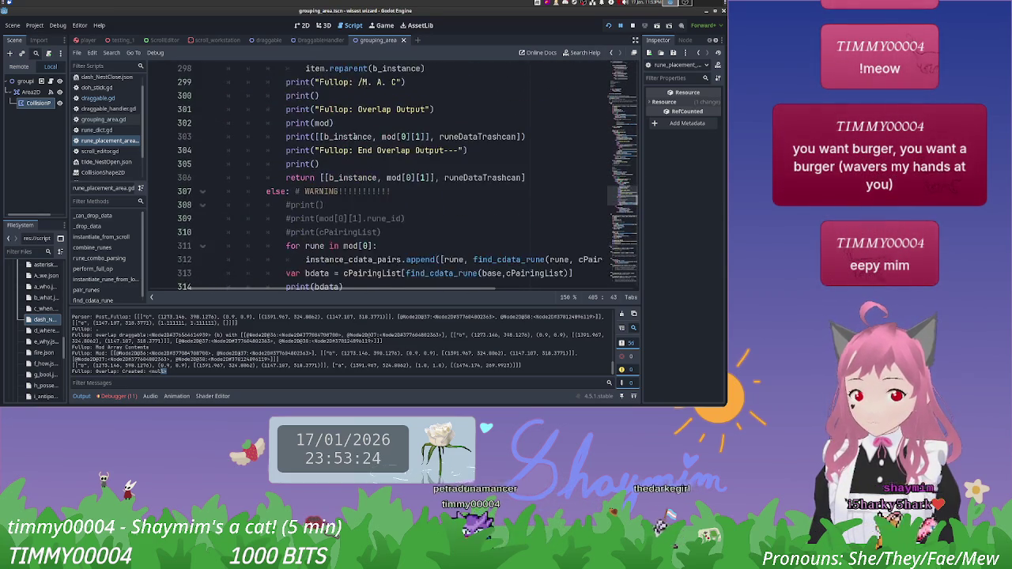
pyautogui.scroll(-3, 354, 136)
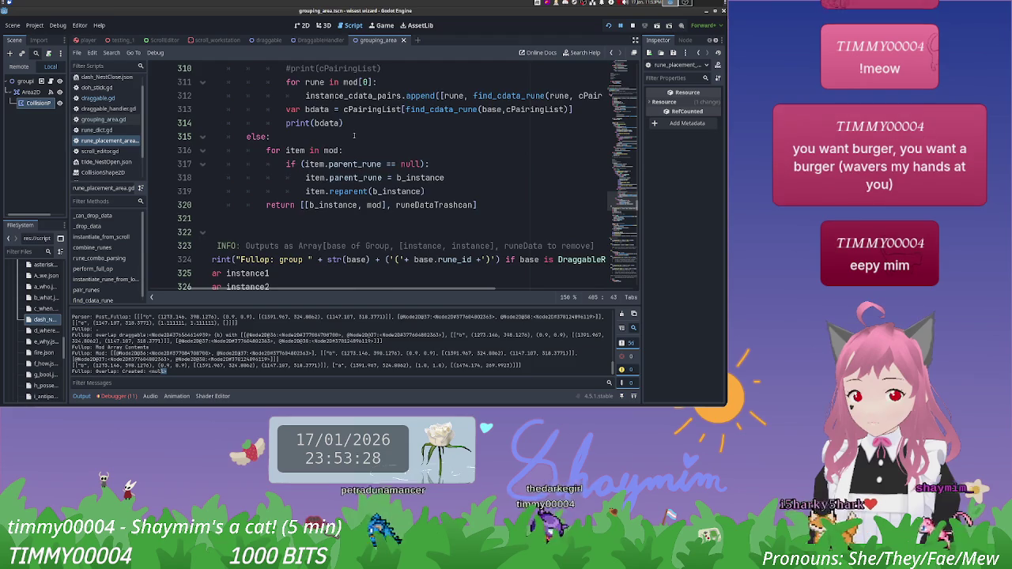
pyautogui.scroll(1, 353, 136)
pyautogui.scroll(-1, 354, 136)
pyautogui.scroll(-2, 353, 136)
pyautogui.scroll(3, 354, 136)
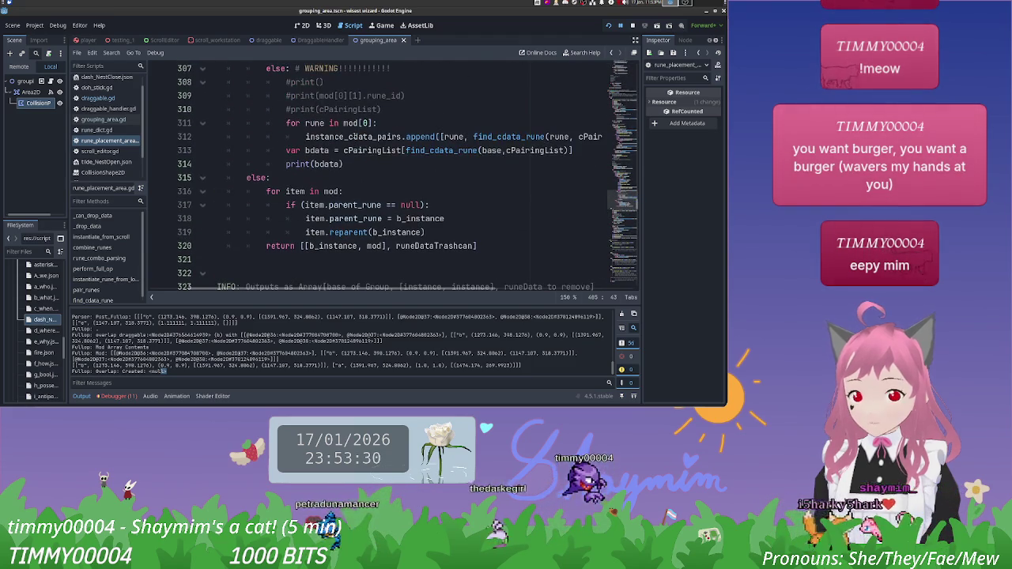
pyautogui.scroll(6, 354, 136)
pyautogui.scroll(-2, 353, 136)
pyautogui.scroll(3, 354, 136)
pyautogui.scroll(6, 354, 136)
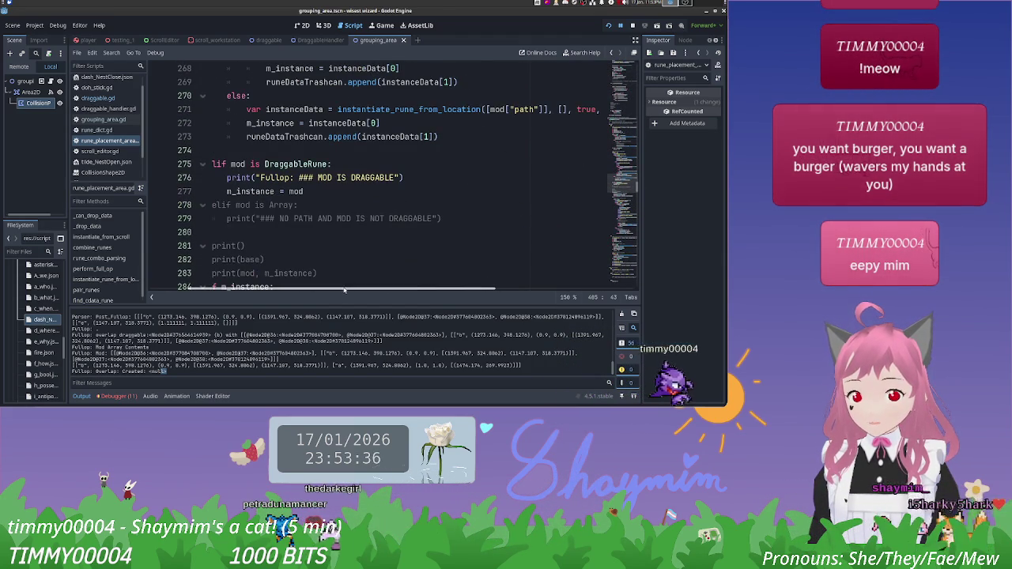
pyautogui.hscroll(-2, 347, 277)
pyautogui.scroll(1, 377, 212)
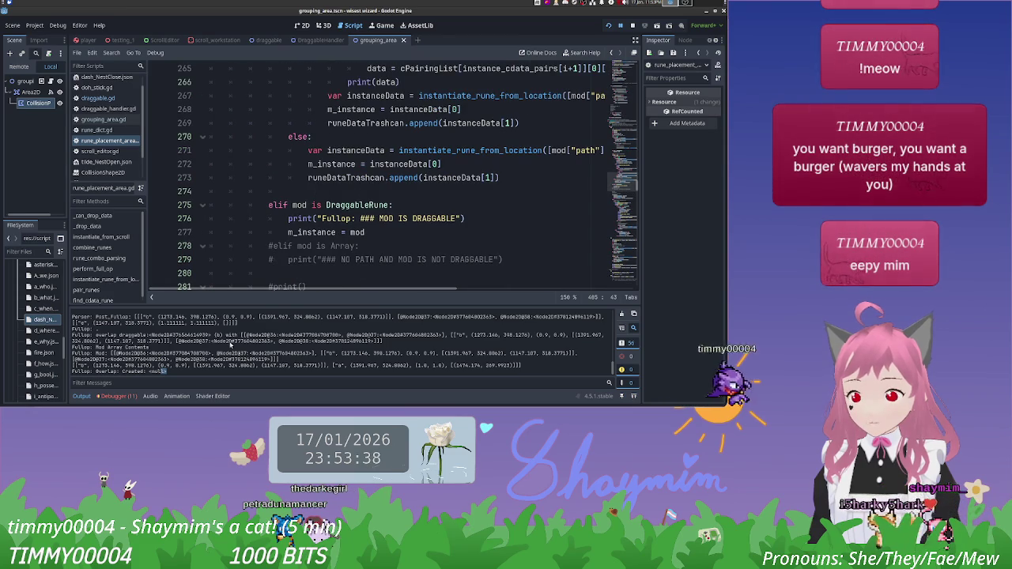
pyautogui.scroll(1, 228, 347)
pyautogui.scroll(1, 230, 345)
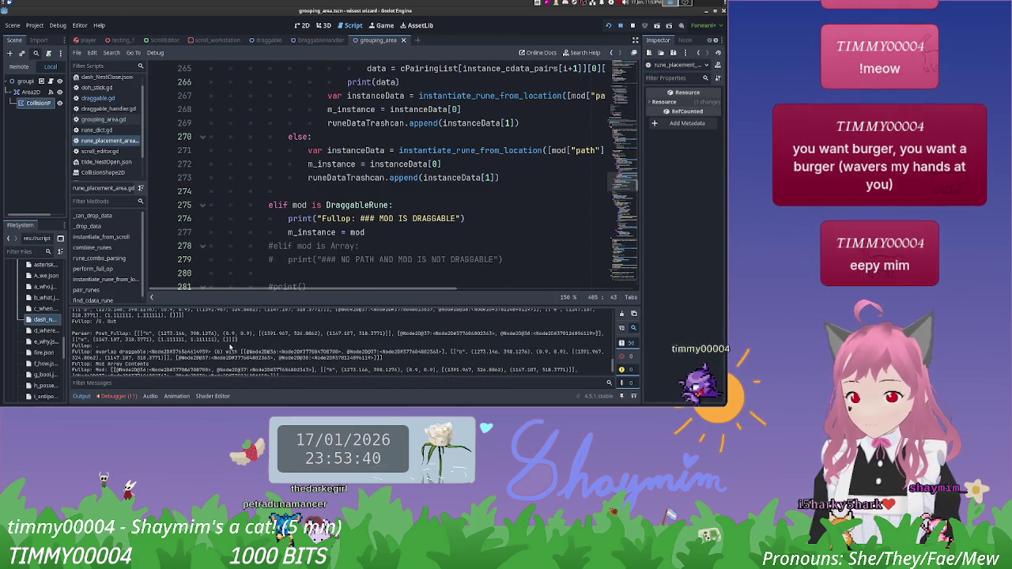
pyautogui.scroll(-2, 234, 342)
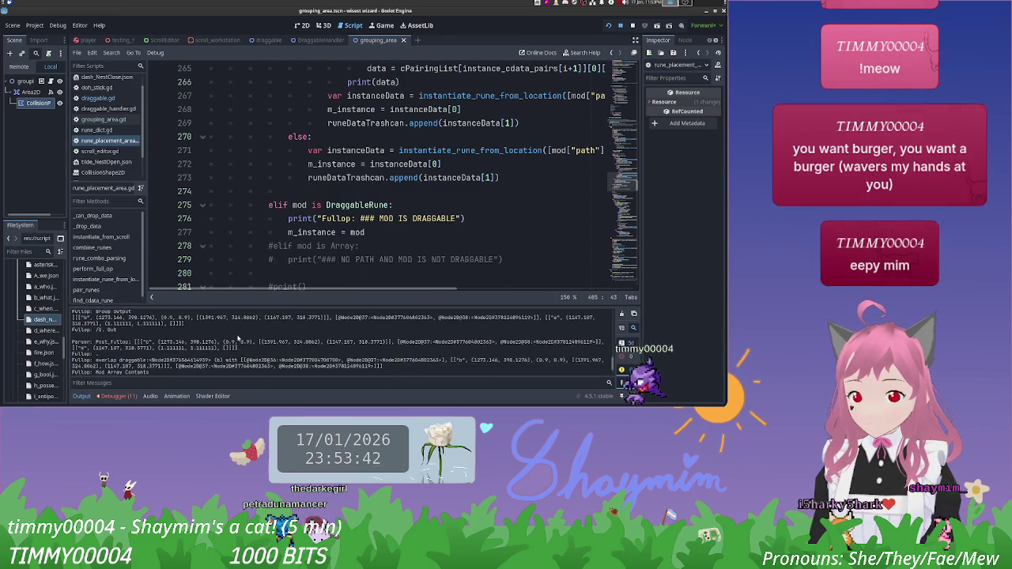
pyautogui.scroll(-1, 237, 337)
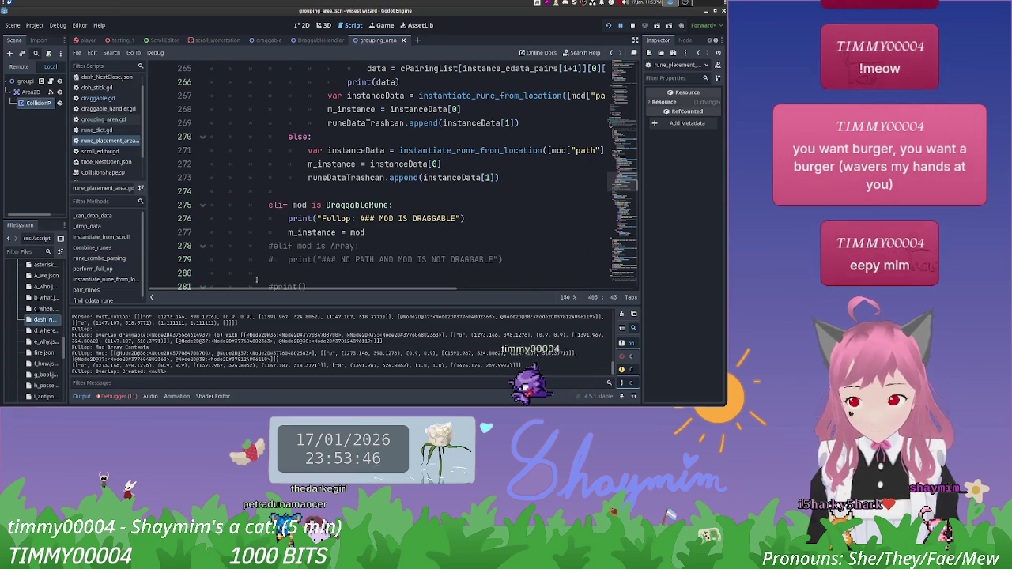
pyautogui.scroll(14, 275, 268)
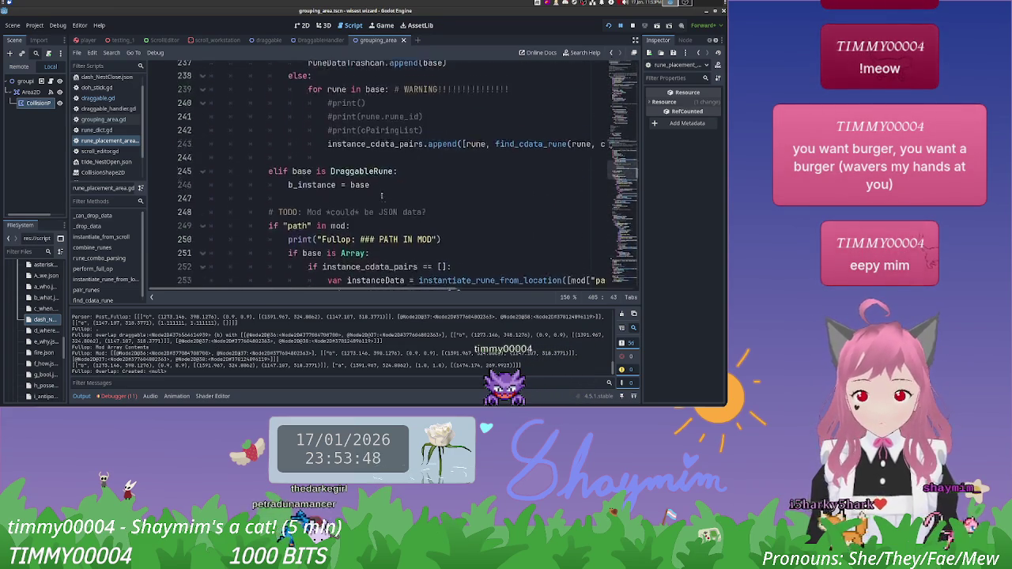
pyautogui.scroll(17, 382, 196)
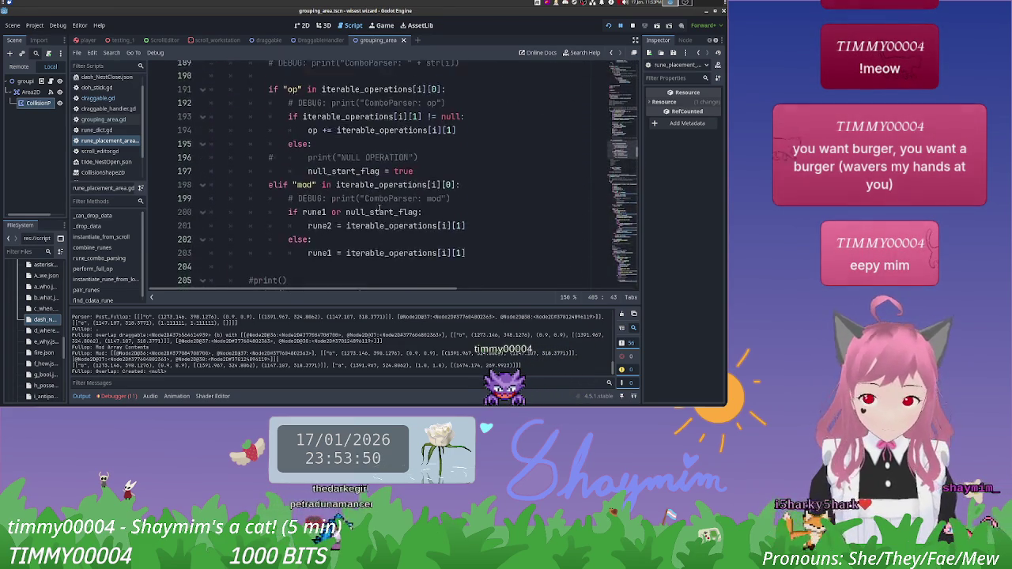
pyautogui.scroll(10, 379, 208)
pyautogui.scroll(-6, 379, 207)
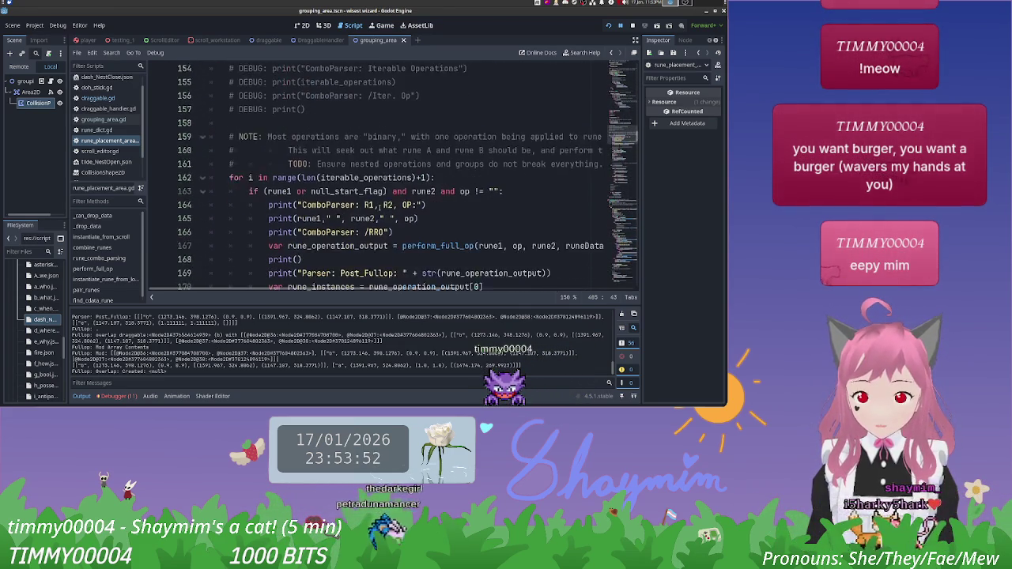
pyautogui.moveTo(295, 192); pyautogui.dragTo(546, 191)
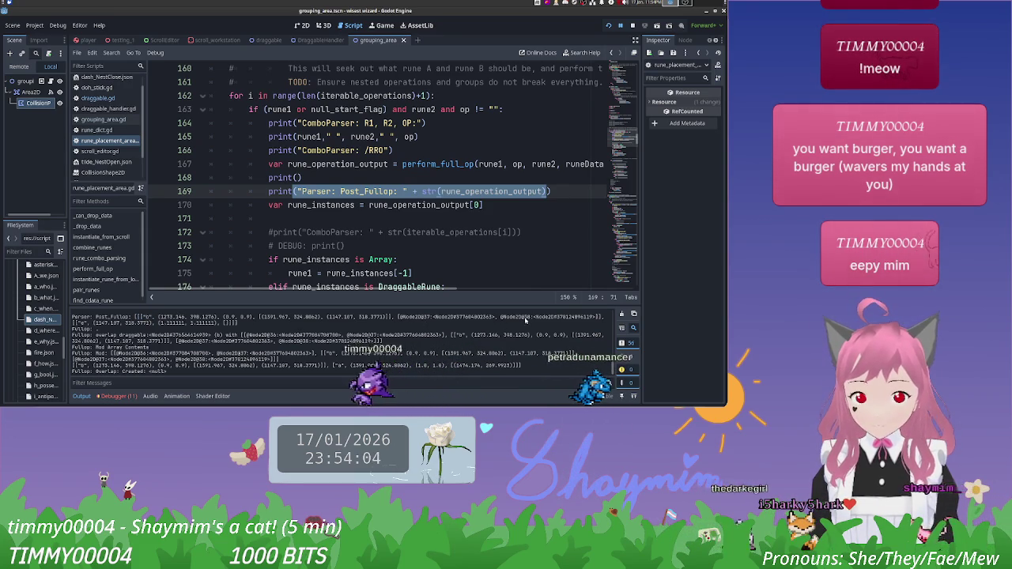
pyautogui.moveTo(507, 317); pyautogui.dragTo(460, 321)
pyautogui.doubleClick(122, 323)
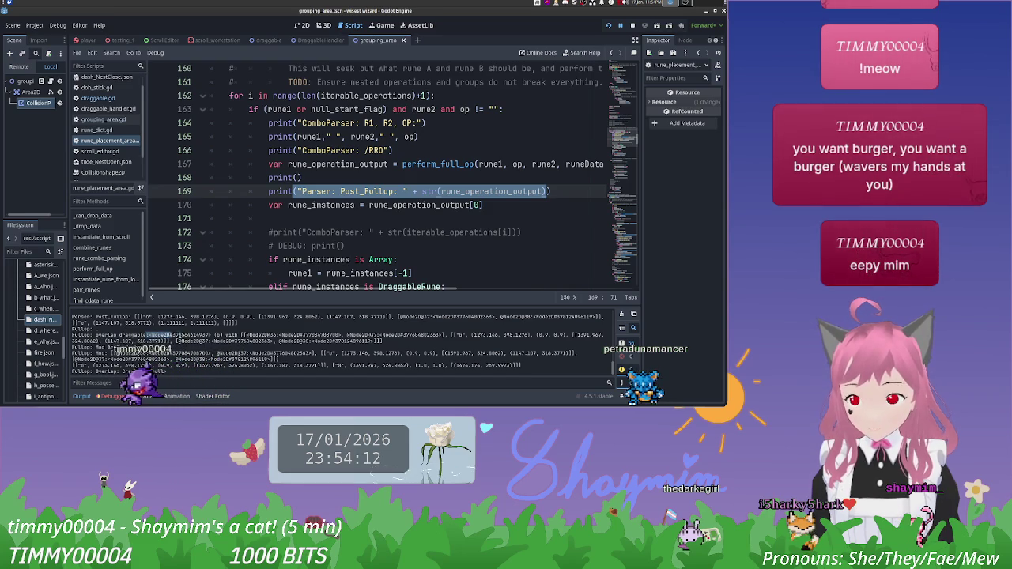
pyautogui.moveTo(303, 334); pyautogui.dragTo(394, 335)
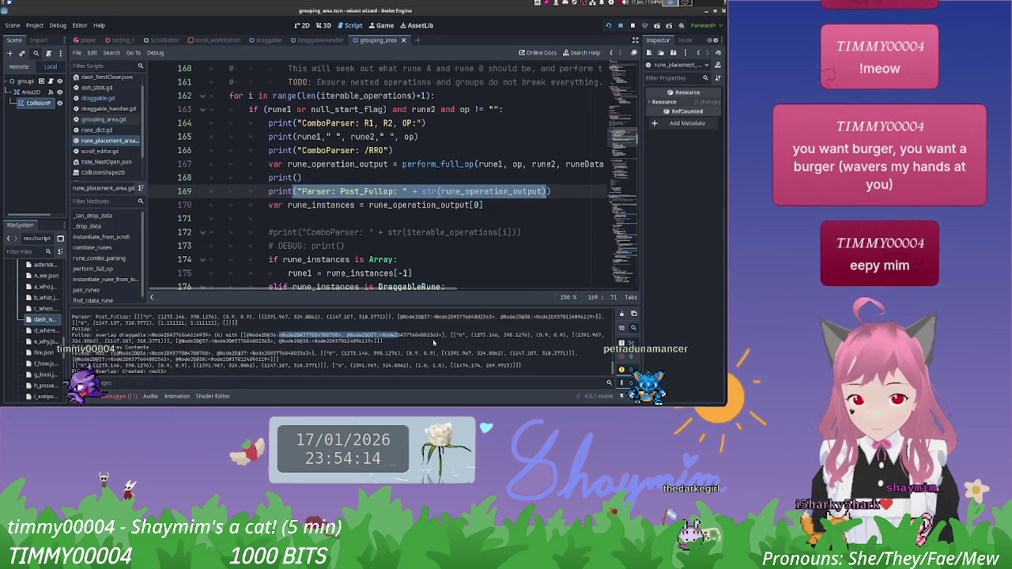
pyautogui.moveTo(230, 347); pyautogui.dragTo(323, 344)
pyautogui.moveTo(134, 353); pyautogui.dragTo(176, 353)
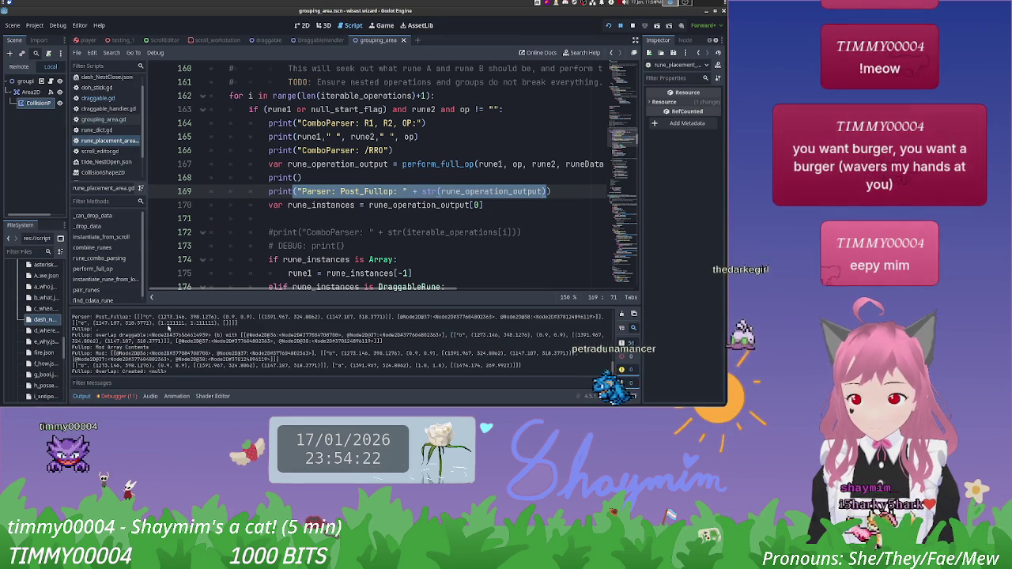
pyautogui.scroll(-12, 377, 205)
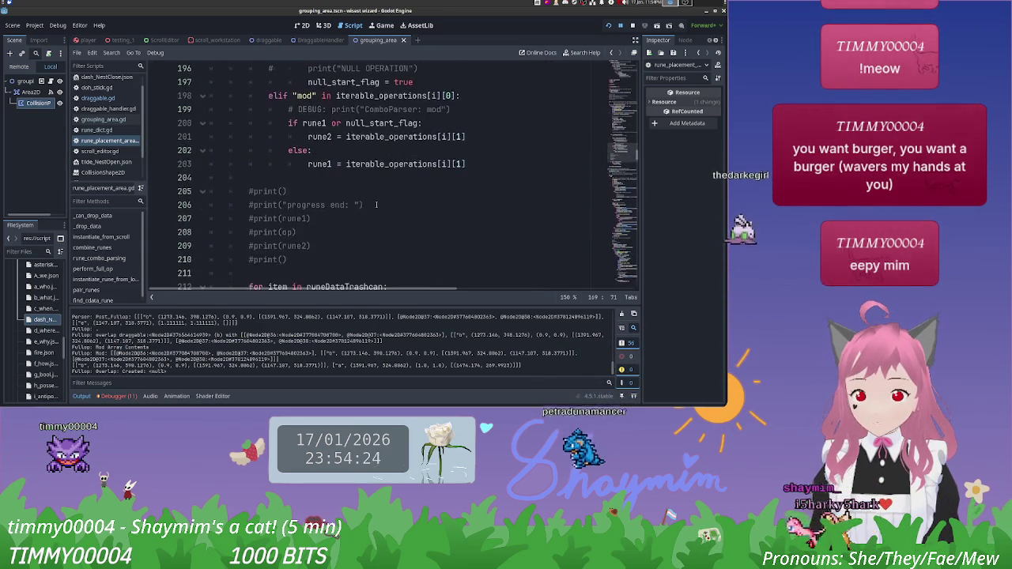
pyautogui.scroll(-13, 376, 205)
pyautogui.scroll(-7, 377, 205)
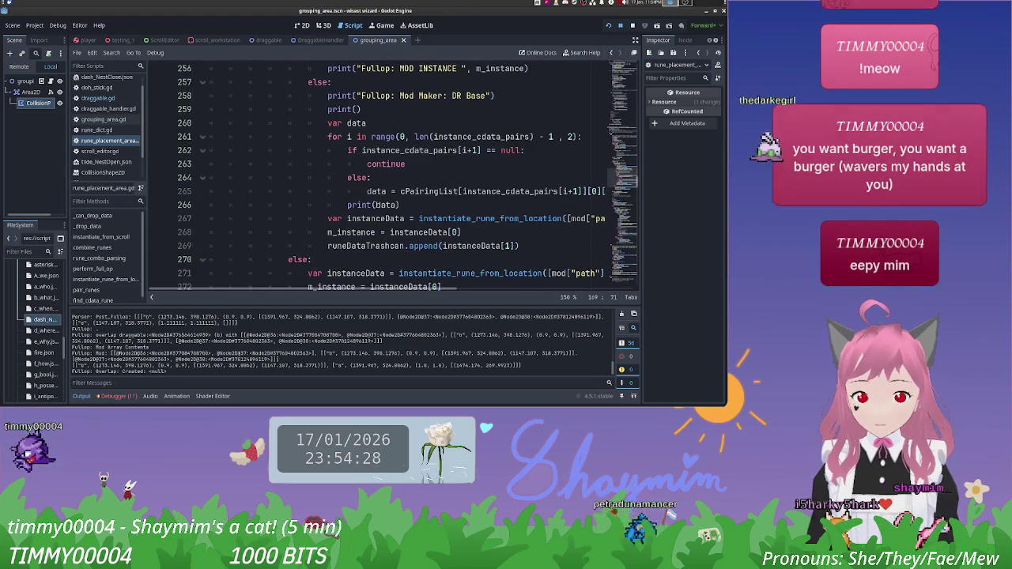
pyautogui.scroll(-3, 377, 205)
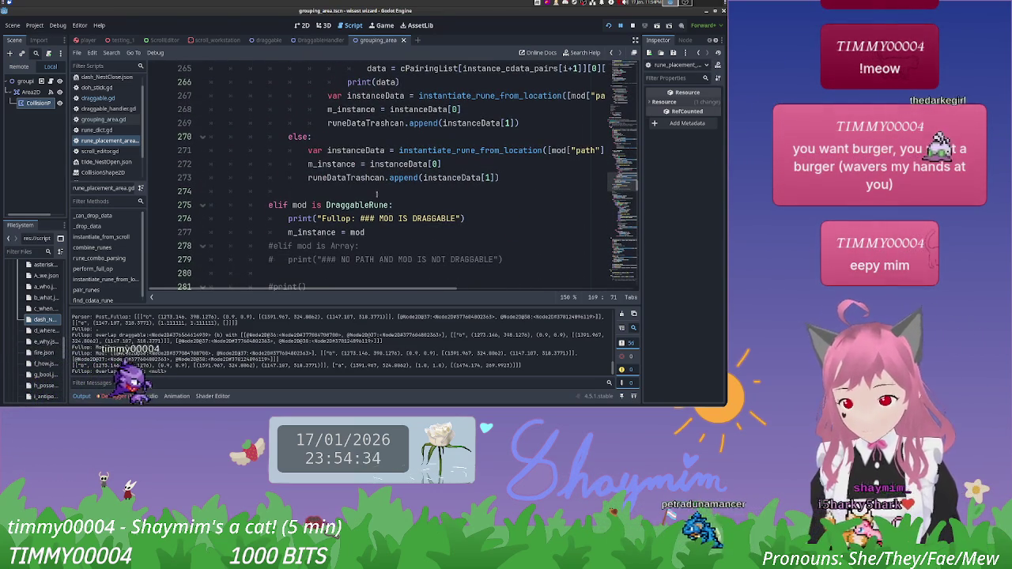
pyautogui.scroll(-1, 375, 165)
pyautogui.scroll(-6, 374, 165)
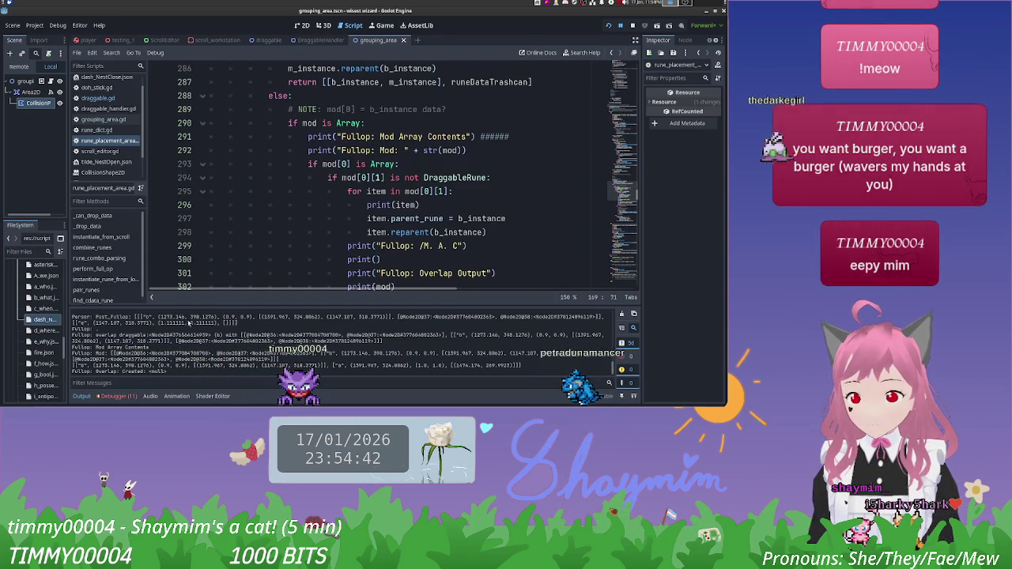
pyautogui.moveTo(114, 353); pyautogui.dragTo(155, 353)
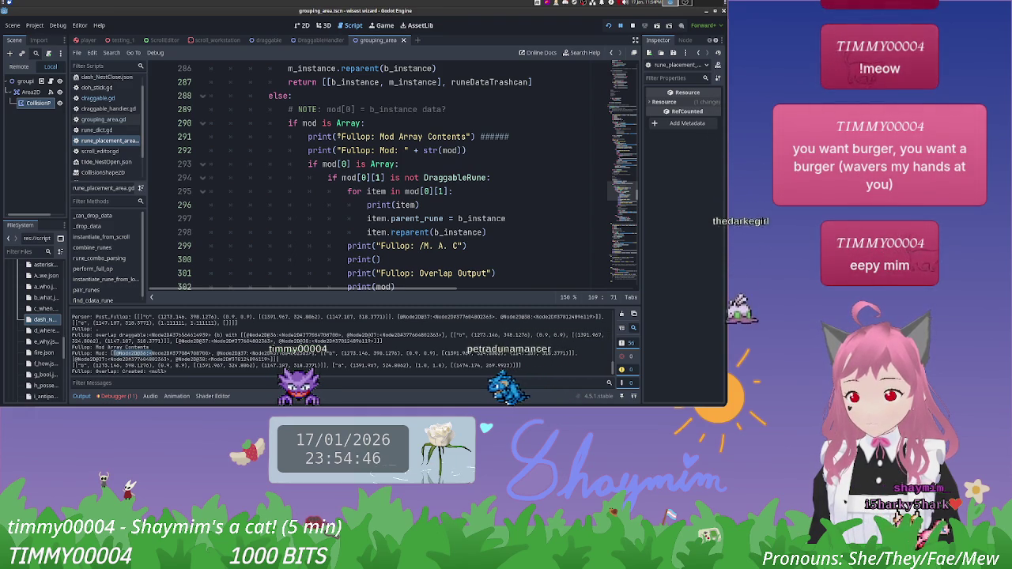
pyautogui.click(380, 136)
pyautogui.press('Down')
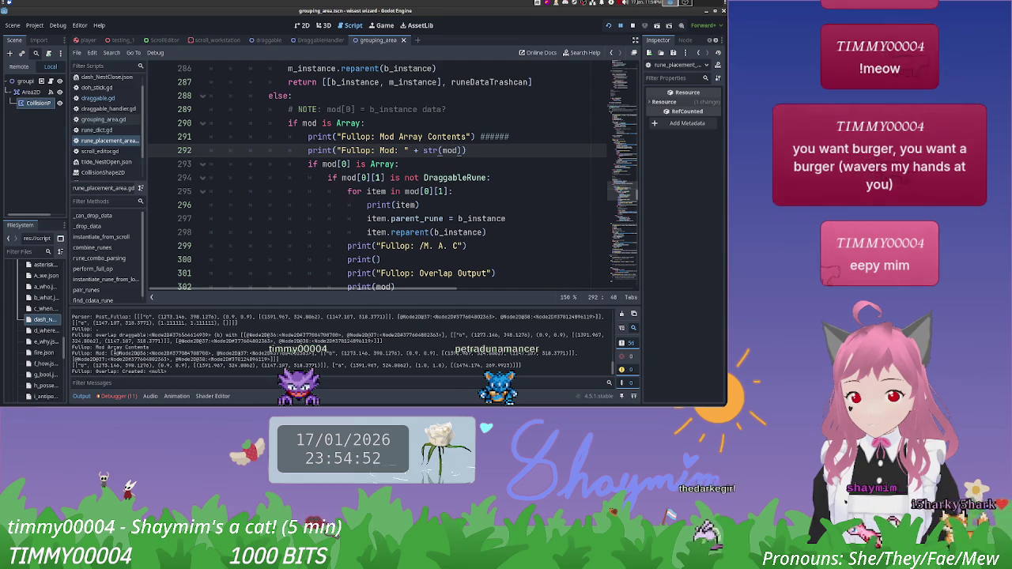
pyautogui.moveTo(326, 353)
pyautogui.mouseDown()
pyautogui.moveTo(518, 354)
pyautogui.moveTo(323, 358)
pyautogui.mouseUp()
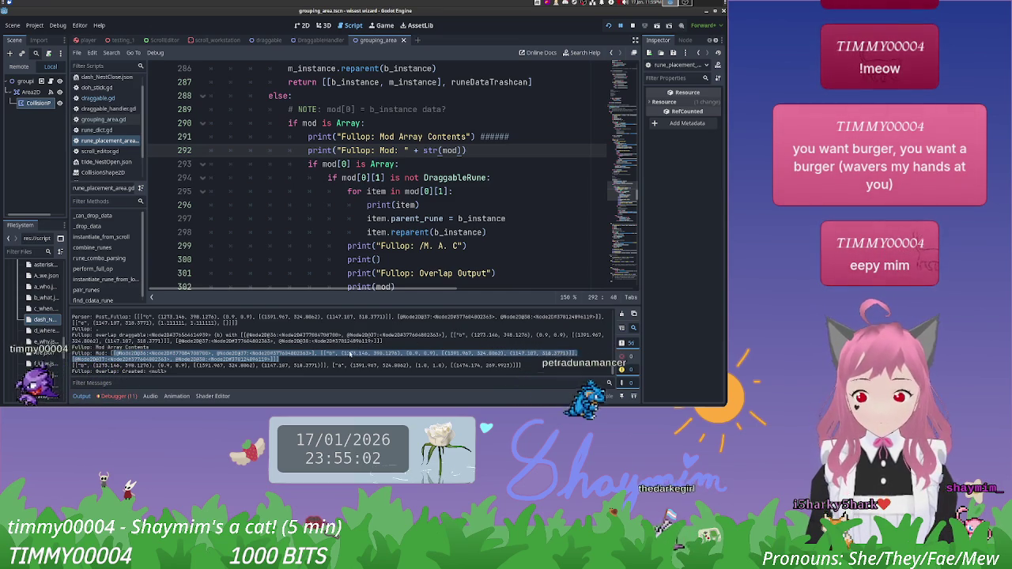
pyautogui.moveTo(323, 353); pyautogui.dragTo(431, 353)
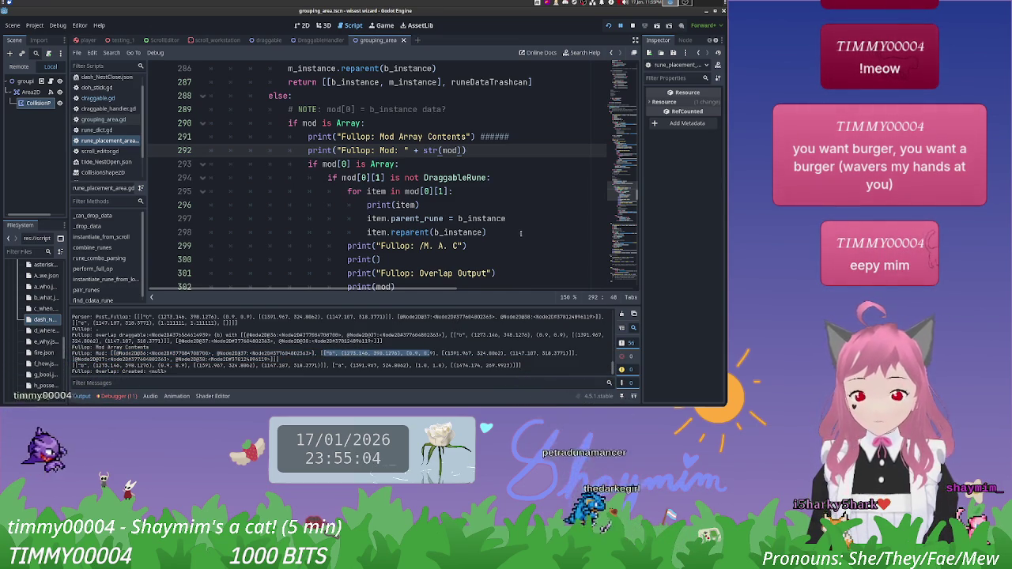
pyautogui.click(521, 232)
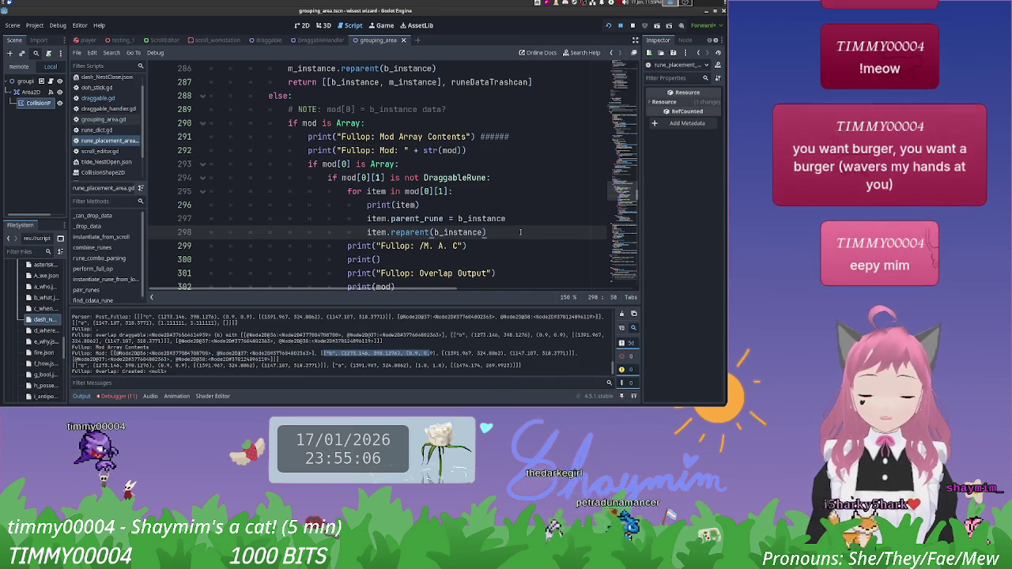
pyautogui.scroll(-2, 520, 232)
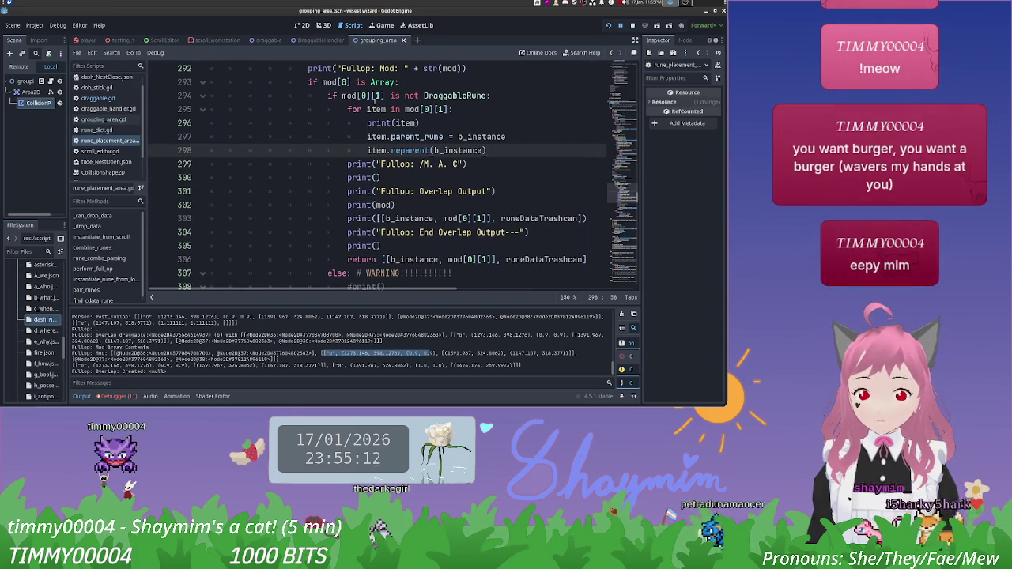
pyautogui.scroll(-4, 377, 103)
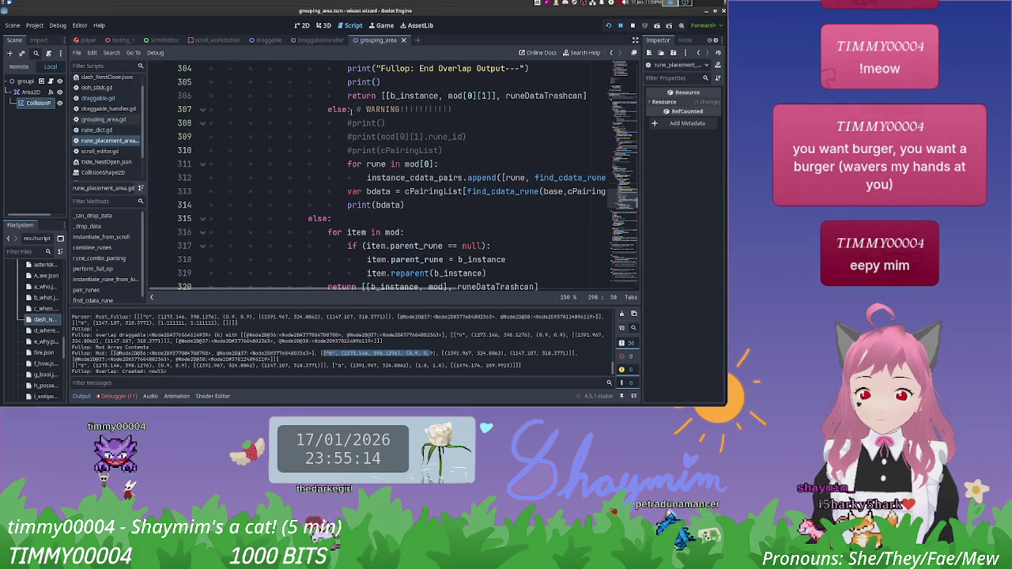
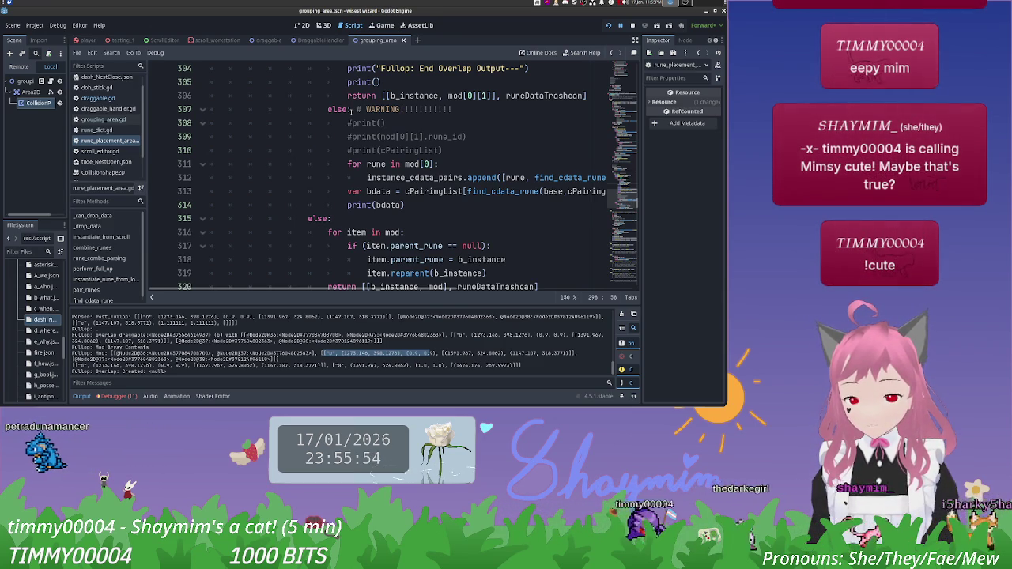
# Step: Inspect the node ids and rune data printed on the Fullop: Mod output line
pyautogui.scroll(1, 367, 116)
pyautogui.scroll(-2, 368, 116)
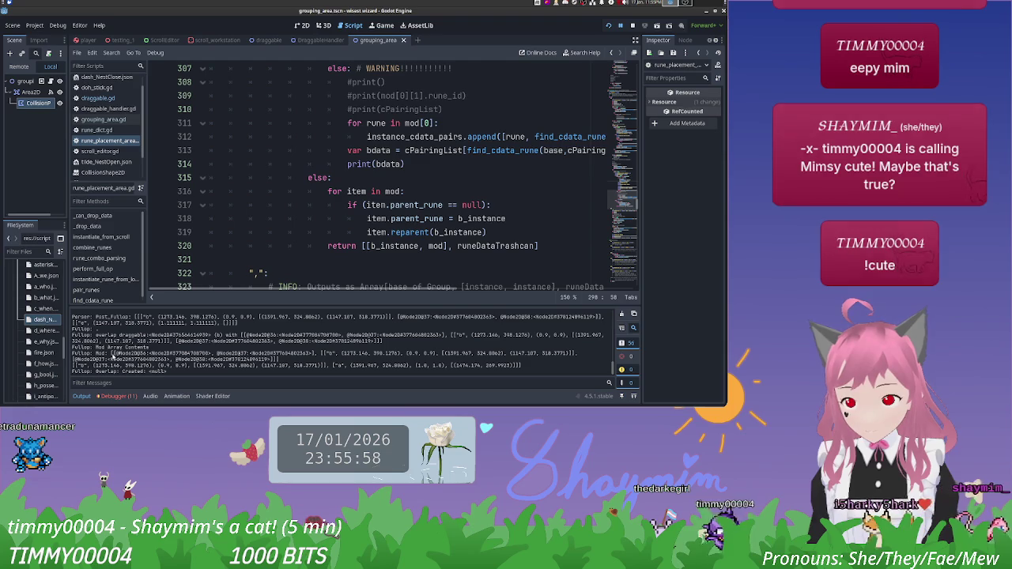
pyautogui.moveTo(322, 354); pyautogui.dragTo(314, 352)
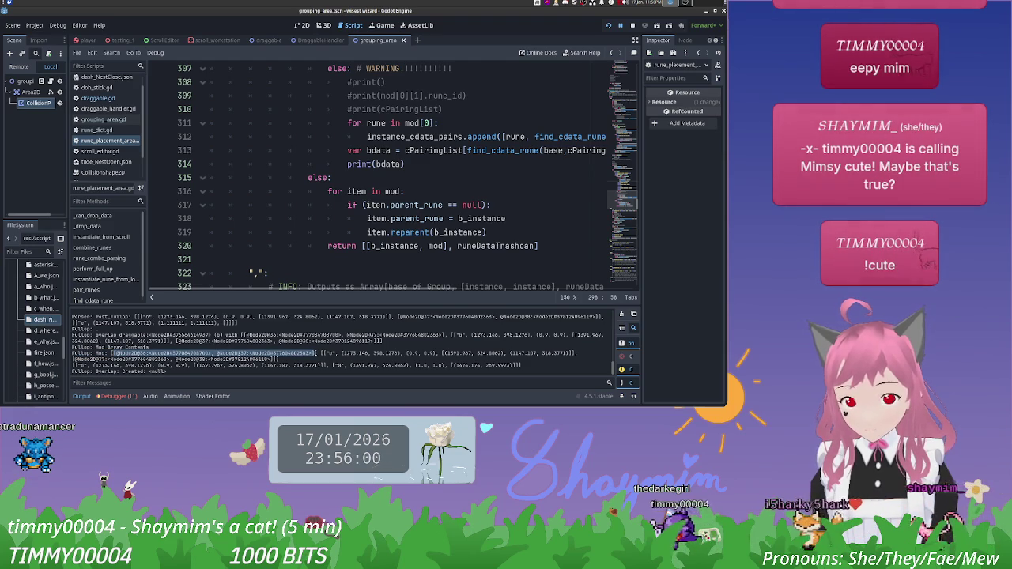
pyautogui.click(299, 358)
pyautogui.moveTo(322, 354); pyautogui.dragTo(568, 353)
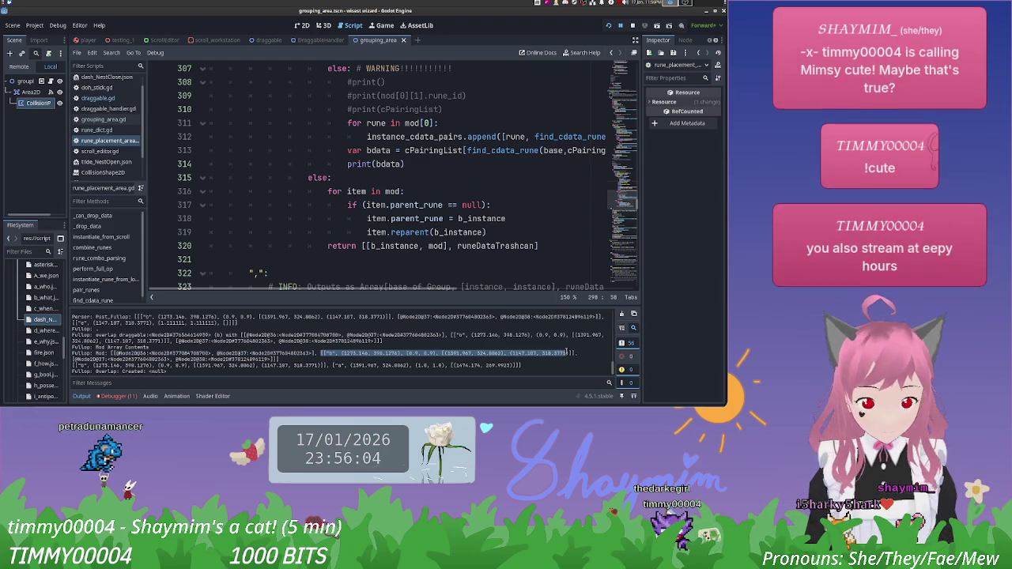
pyautogui.click(568, 353)
pyautogui.scroll(4, 480, 192)
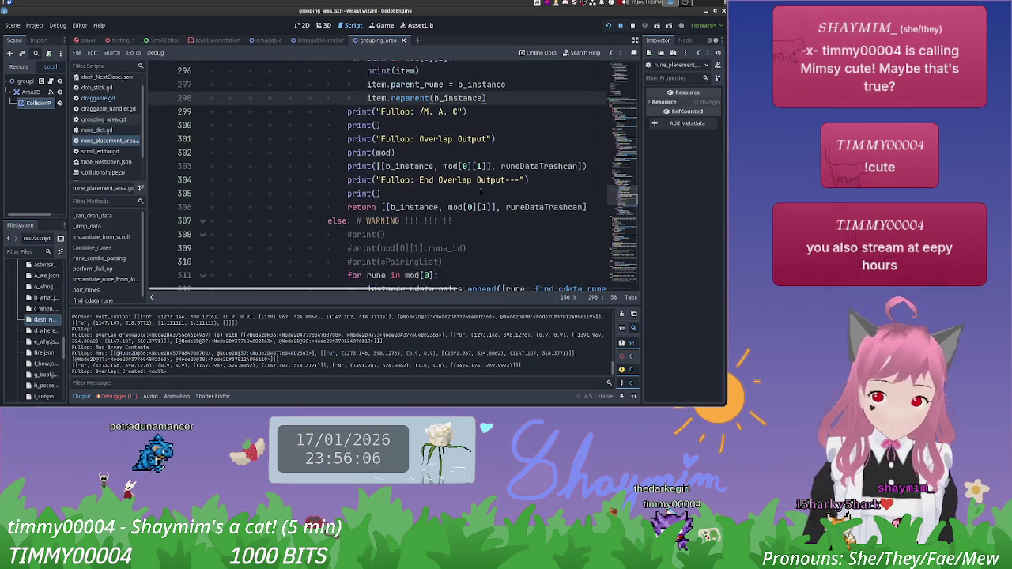
pyautogui.scroll(2, 480, 192)
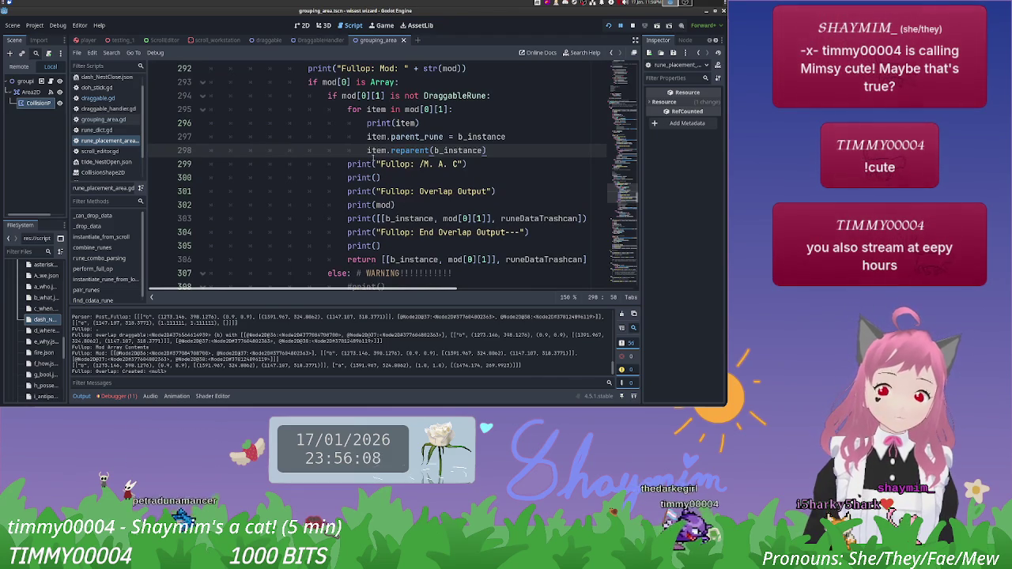
pyautogui.moveTo(114, 357); pyautogui.dragTo(576, 353)
pyautogui.click(322, 353)
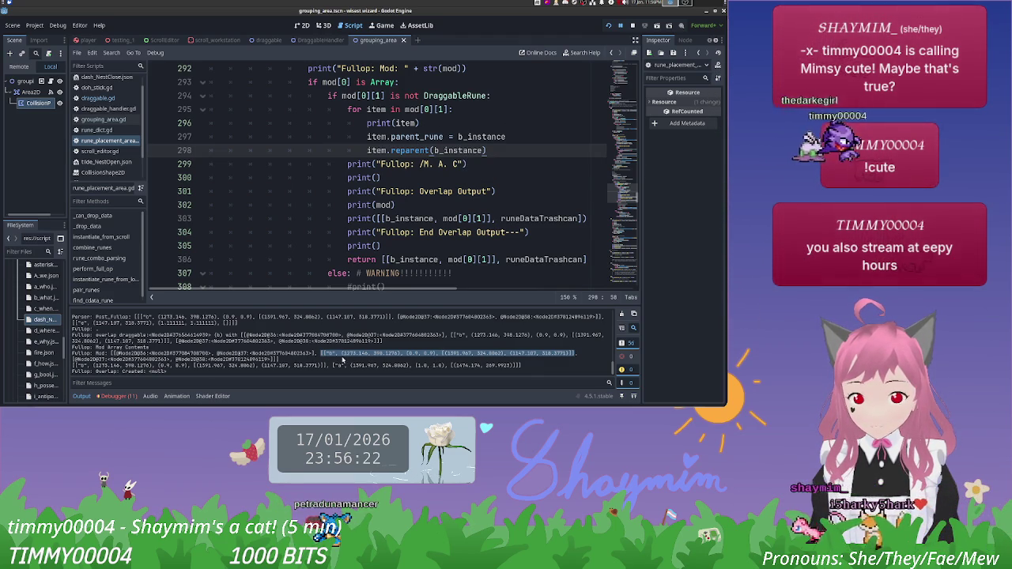
pyautogui.click(335, 357)
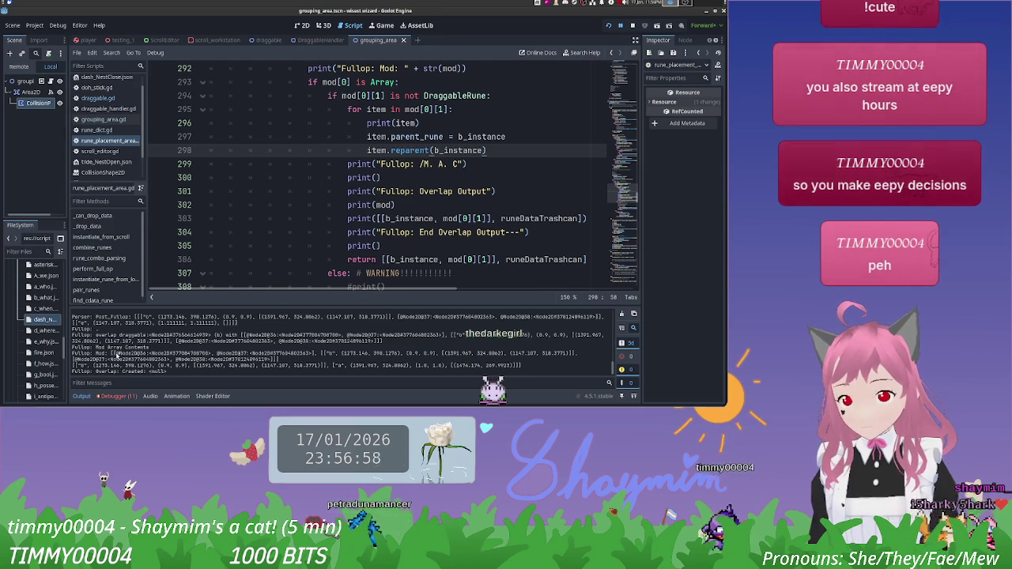
pyautogui.moveTo(142, 353); pyautogui.dragTo(324, 353)
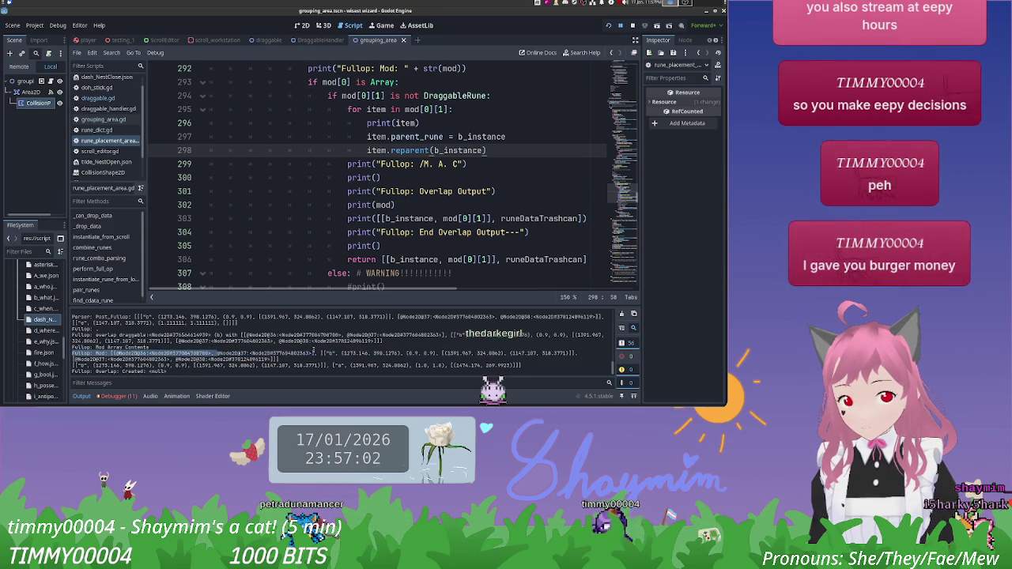
pyautogui.moveTo(218, 352); pyautogui.dragTo(314, 352)
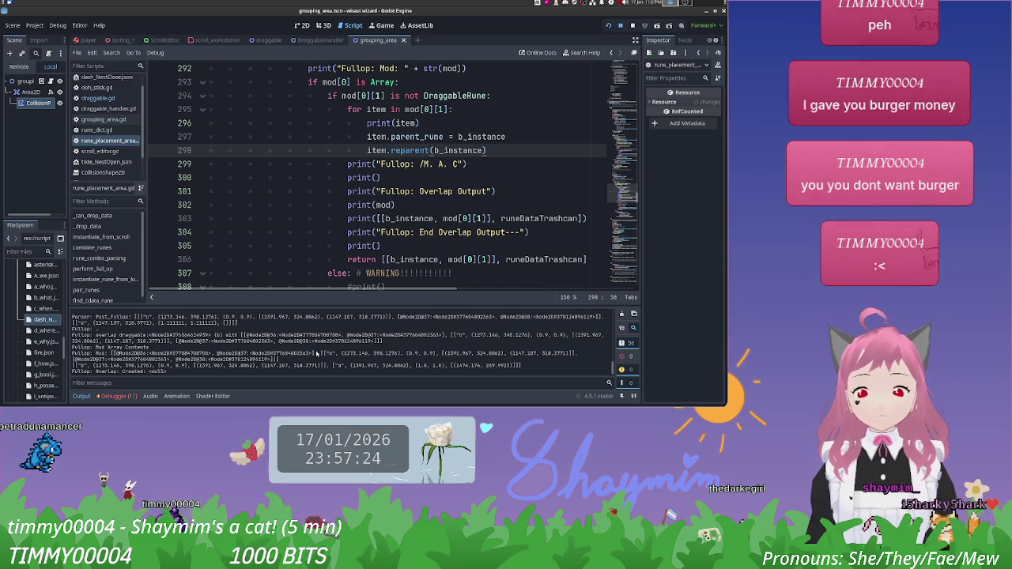
pyautogui.scroll(-4, 385, 232)
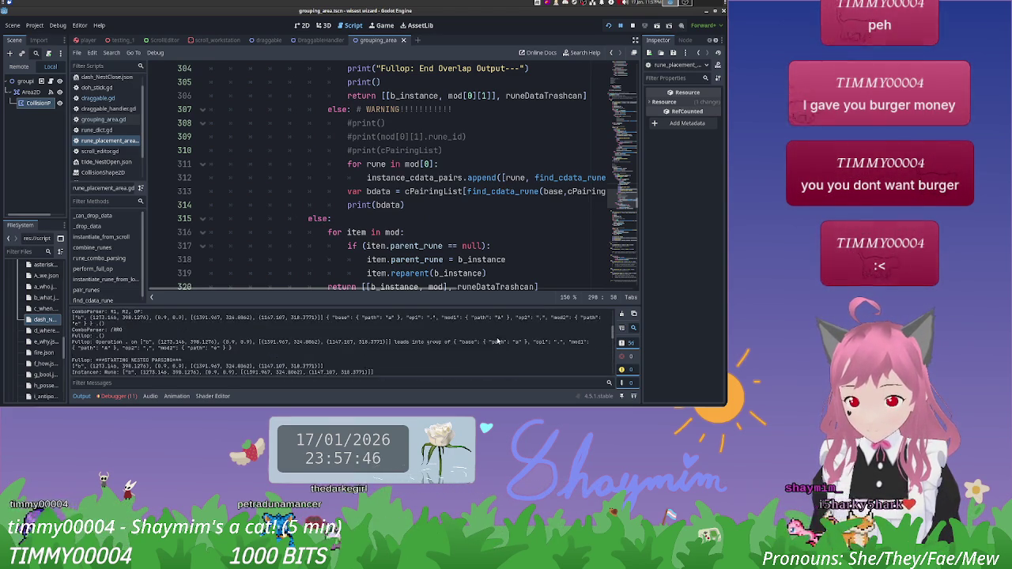
# Step: Run the project with F5 and briefly check another application window
pyautogui.press('F5')
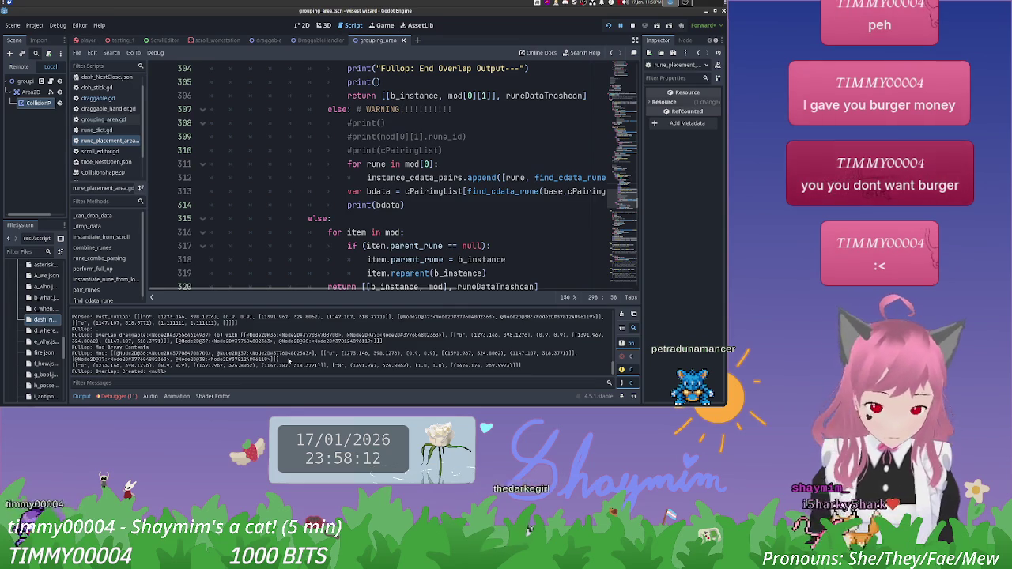
pyautogui.hotkey('alt', 'Tab')
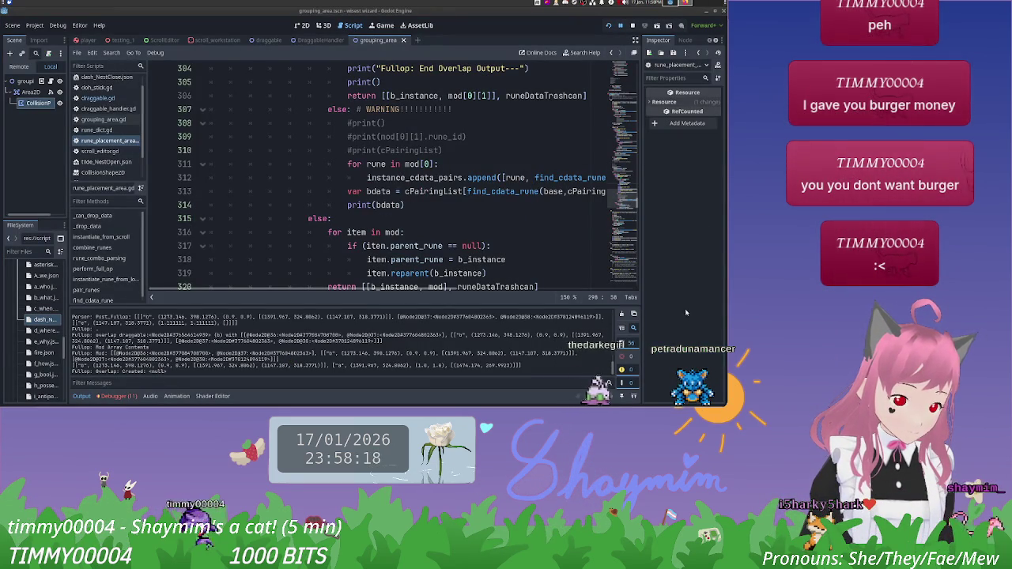
pyautogui.hotkey('alt', 'Tab')
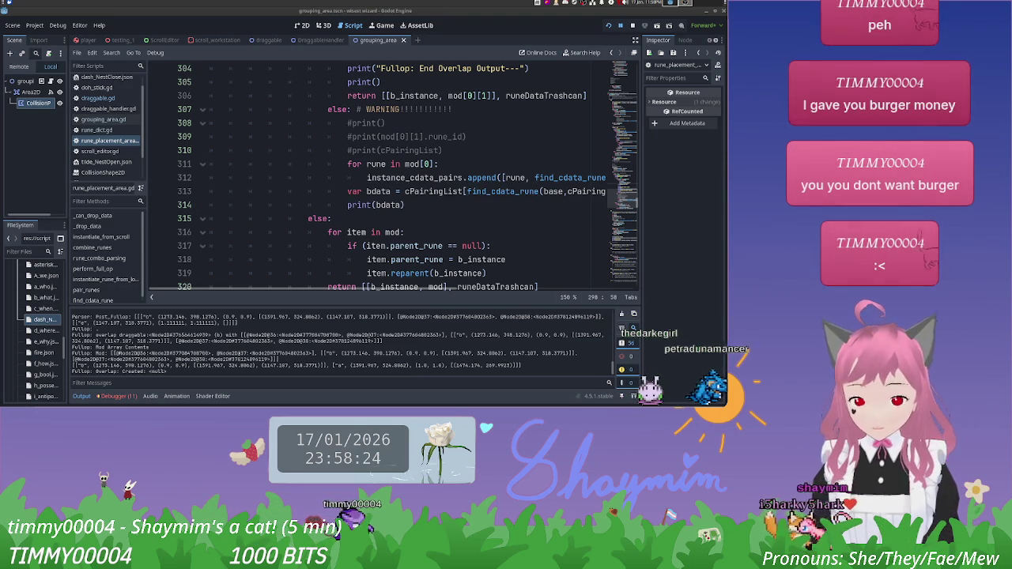
# Step: Review the bdata lookup, Mod Array Contents print and mod[0] Array check against the printed rune data
pyautogui.click(451, 190)
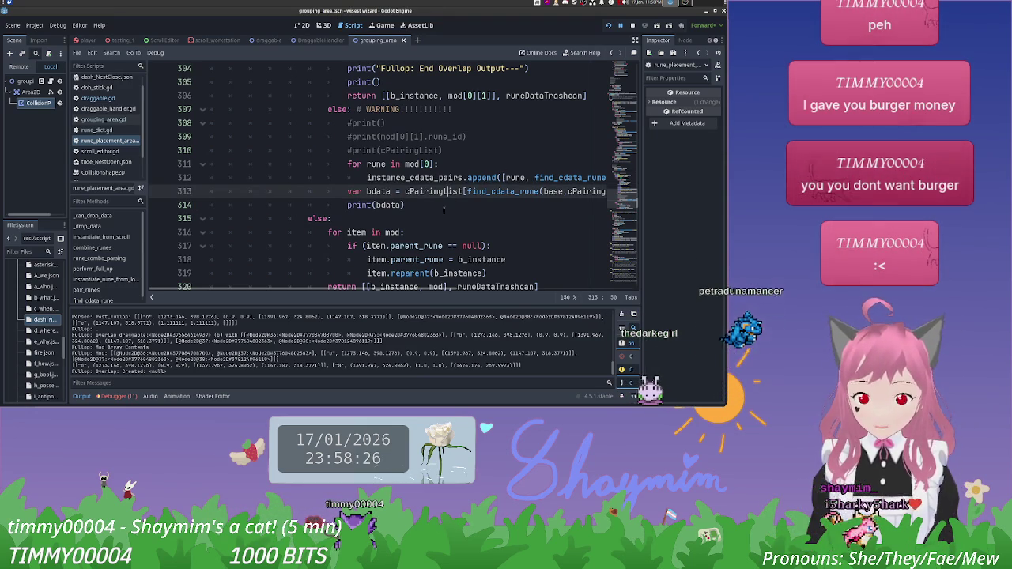
pyautogui.moveTo(455, 288)
pyautogui.mouseDown()
pyautogui.moveTo(537, 277)
pyautogui.moveTo(411, 288)
pyautogui.mouseUp()
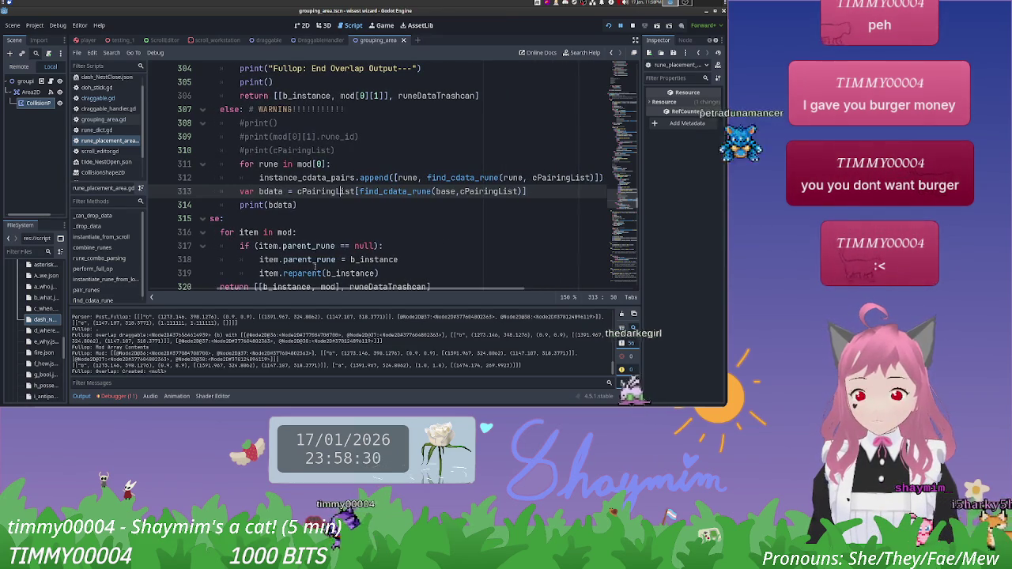
pyautogui.moveTo(299, 288)
pyautogui.mouseDown()
pyautogui.moveTo(242, 287)
pyautogui.moveTo(256, 288)
pyautogui.mouseUp()
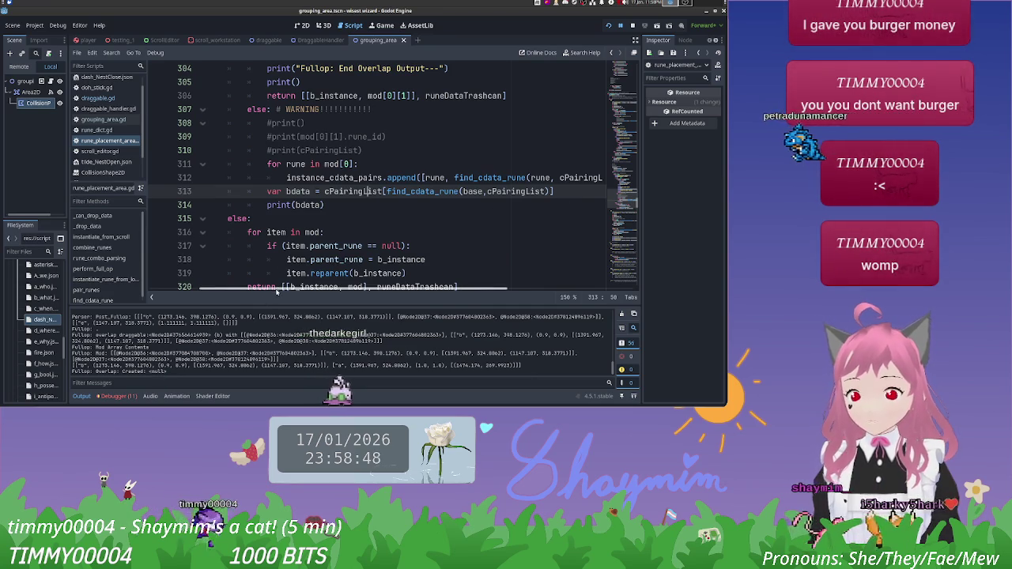
pyautogui.moveTo(198, 288); pyautogui.dragTo(153, 288)
pyautogui.scroll(2, 408, 205)
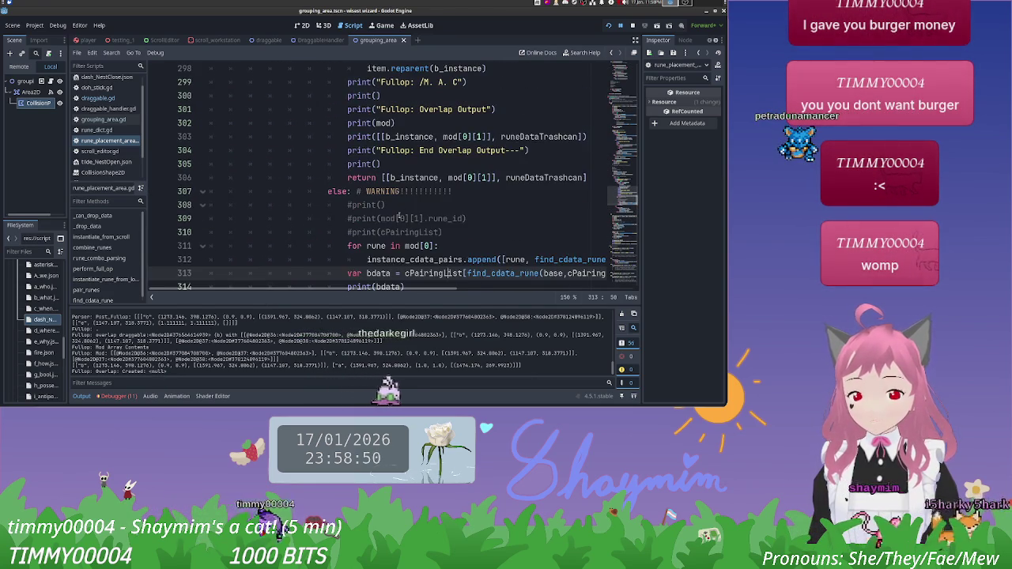
pyautogui.scroll(3, 407, 204)
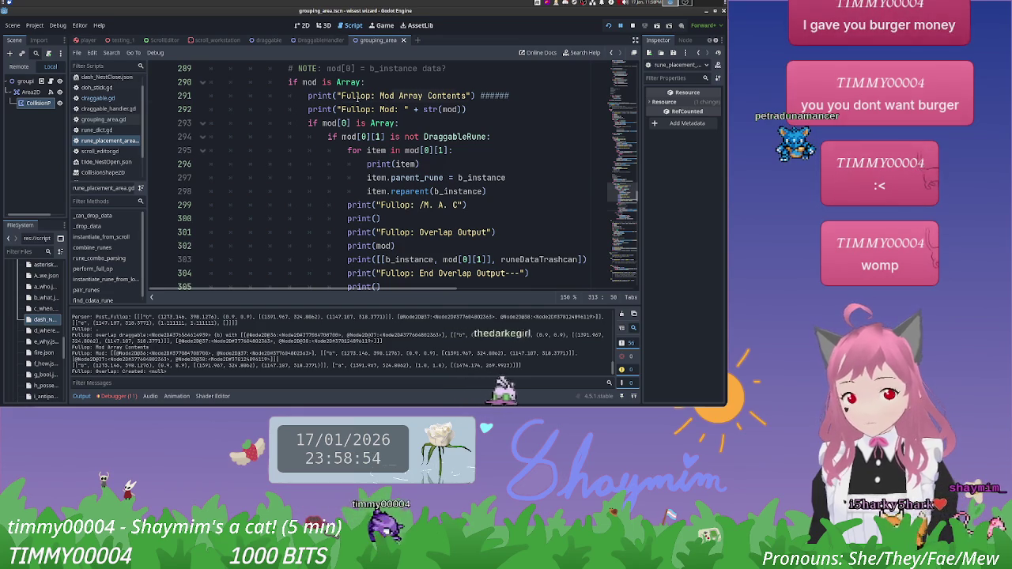
pyautogui.click(359, 96)
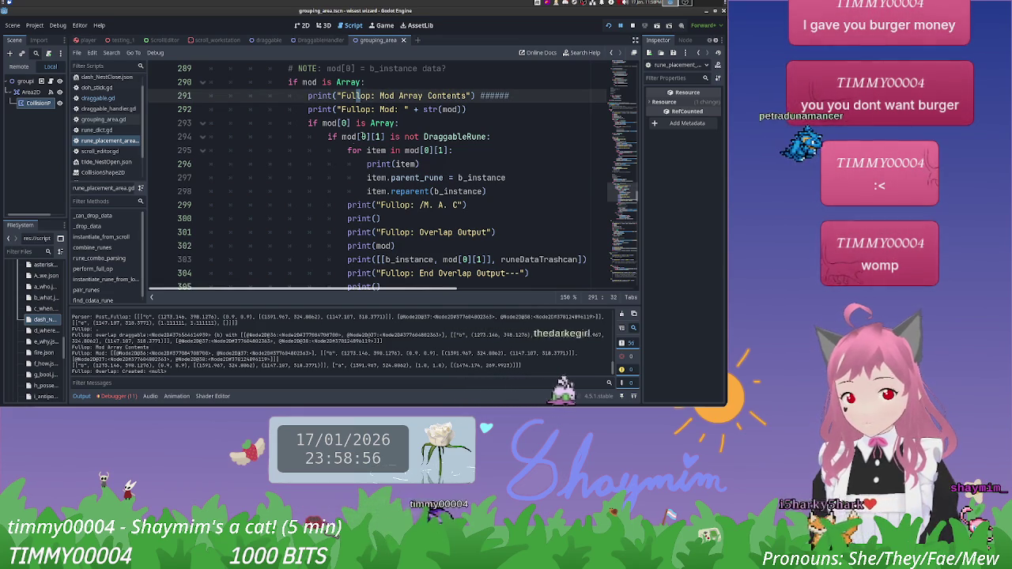
pyautogui.click(312, 123)
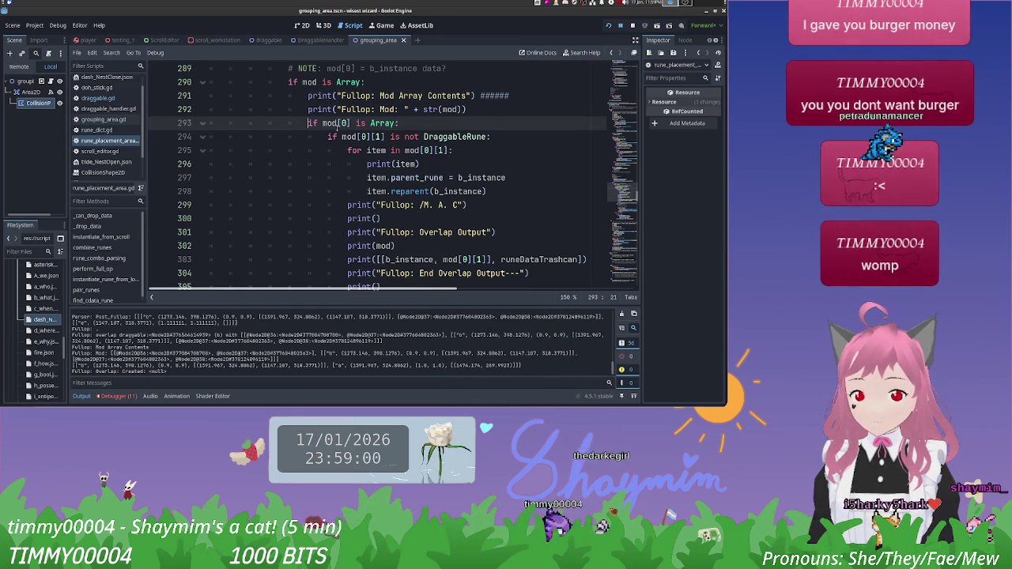
pyautogui.scroll(-4, 370, 135)
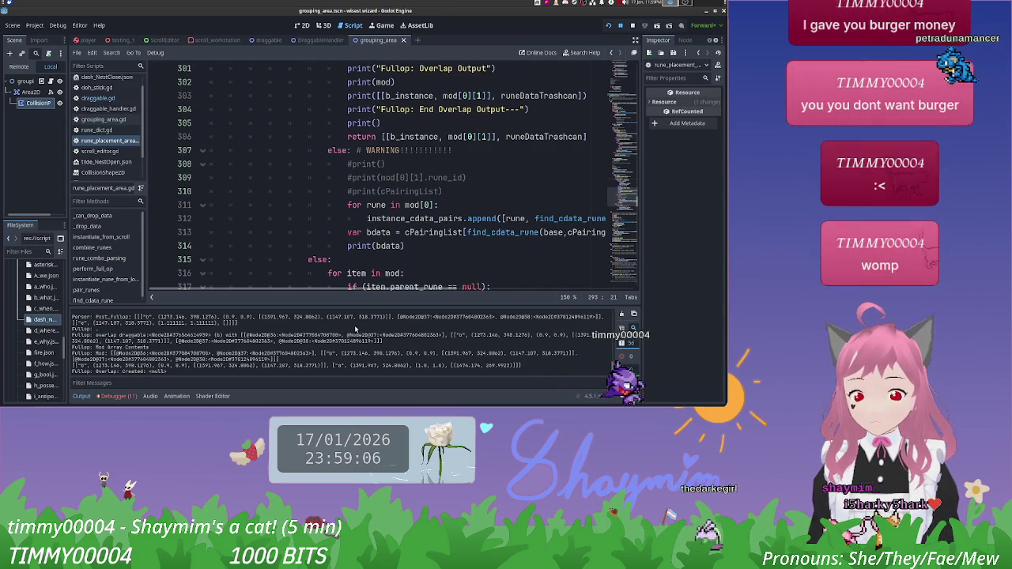
pyautogui.moveTo(73, 366); pyautogui.dragTo(331, 366)
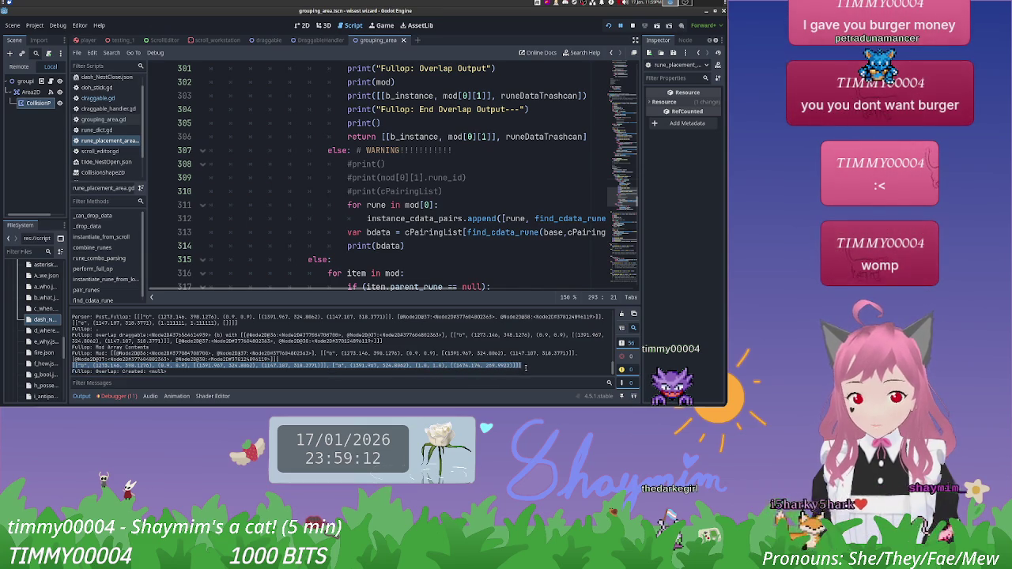
pyautogui.scroll(-1, 498, 219)
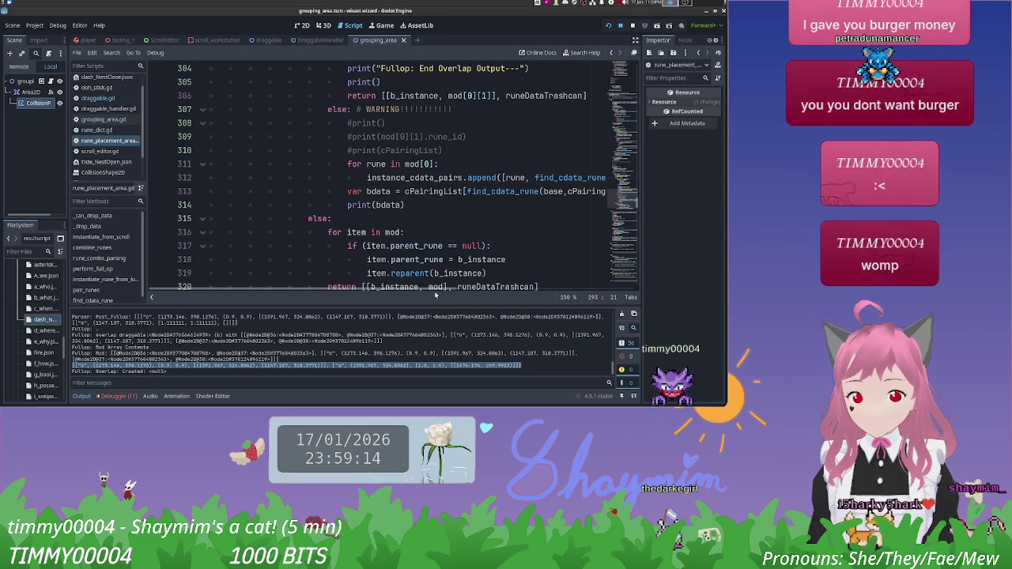
pyautogui.moveTo(431, 290); pyautogui.dragTo(488, 284)
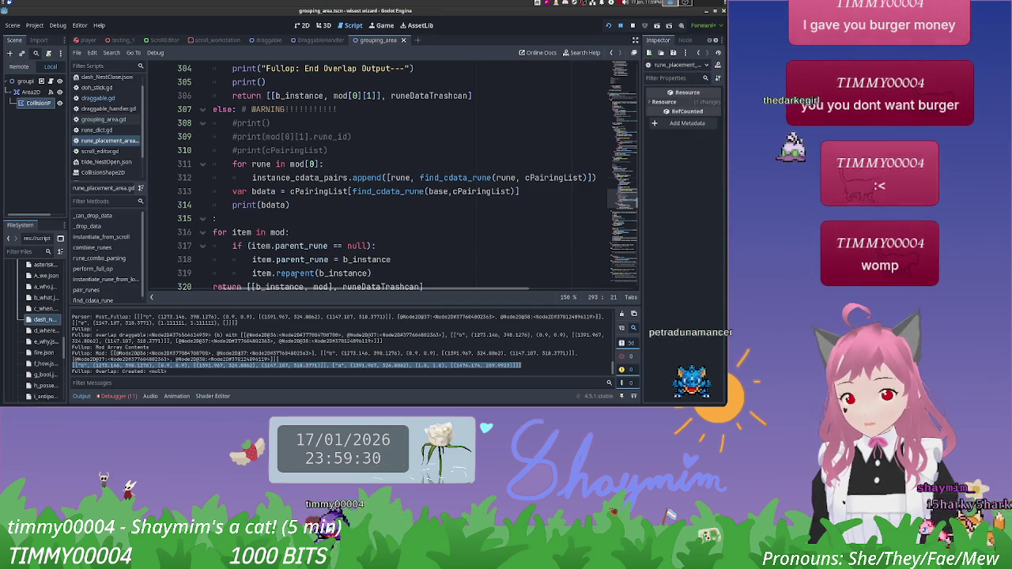
# Step: Delete lines 307–314, the WARNING else-branch through print(bdata), undoing and redoing the deletion
pyautogui.hscroll(-2, 341, 225)
pyautogui.scroll(4, 341, 226)
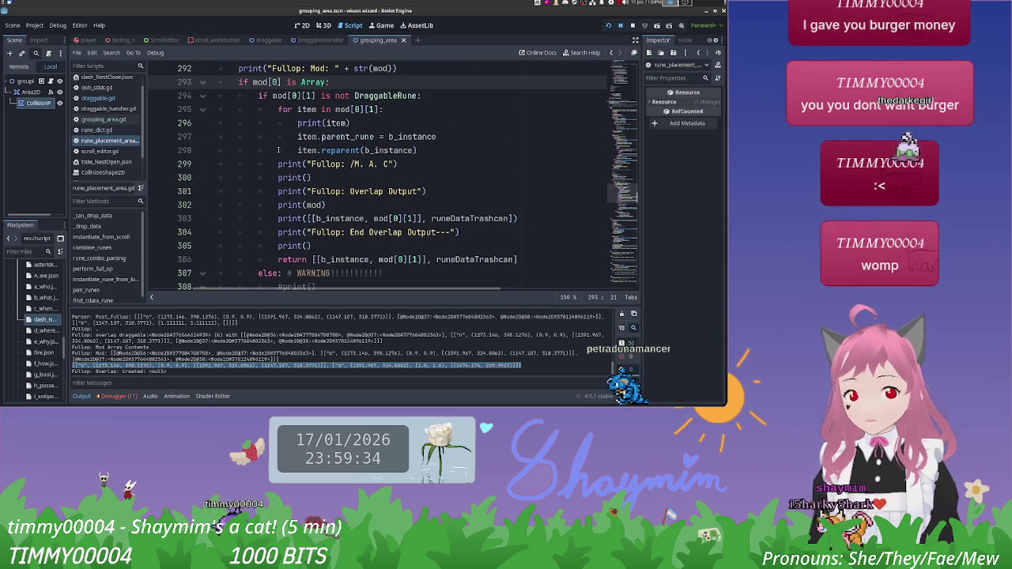
pyautogui.scroll(-6, 278, 149)
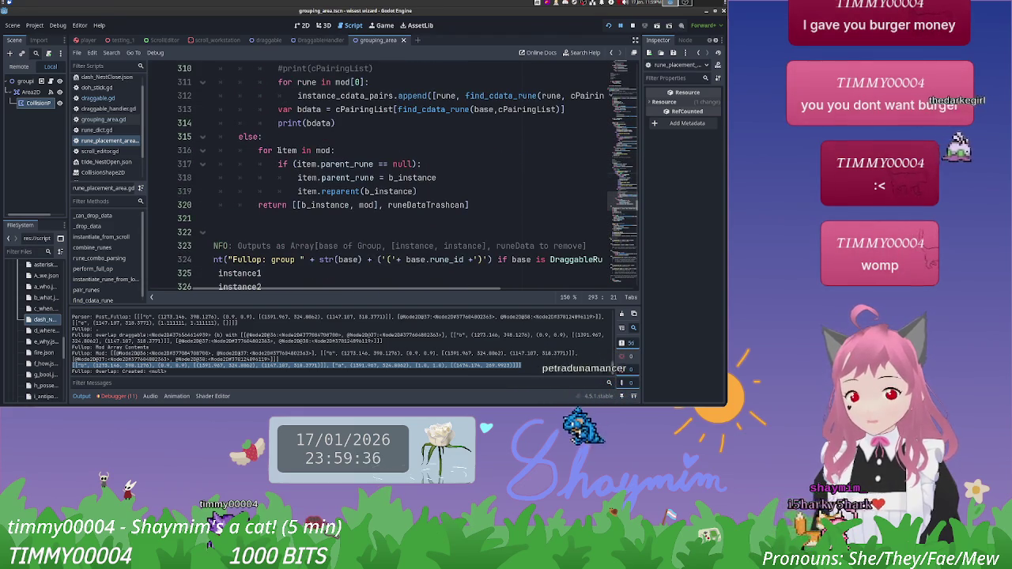
pyautogui.scroll(1, 365, 198)
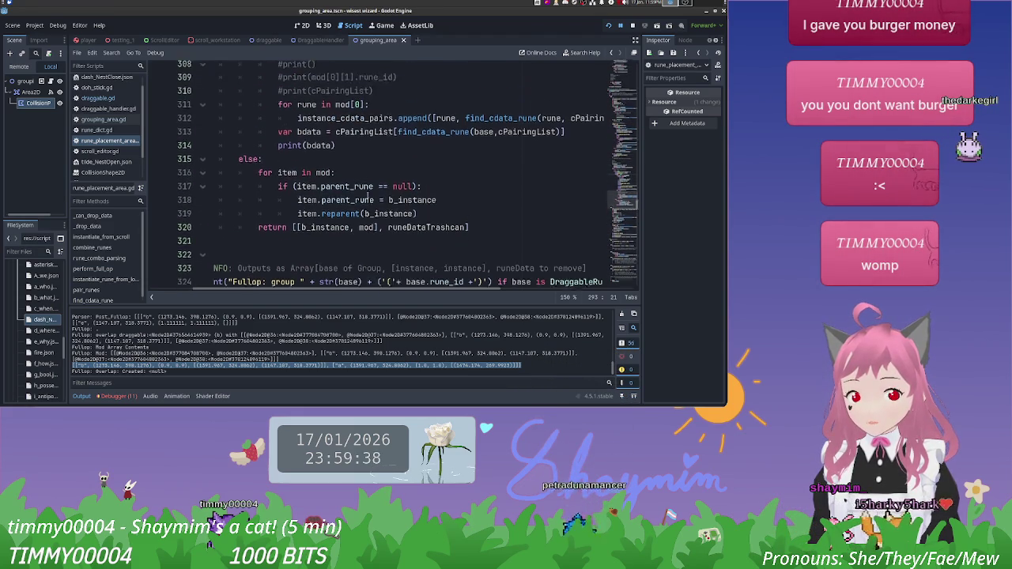
pyautogui.scroll(2, 366, 198)
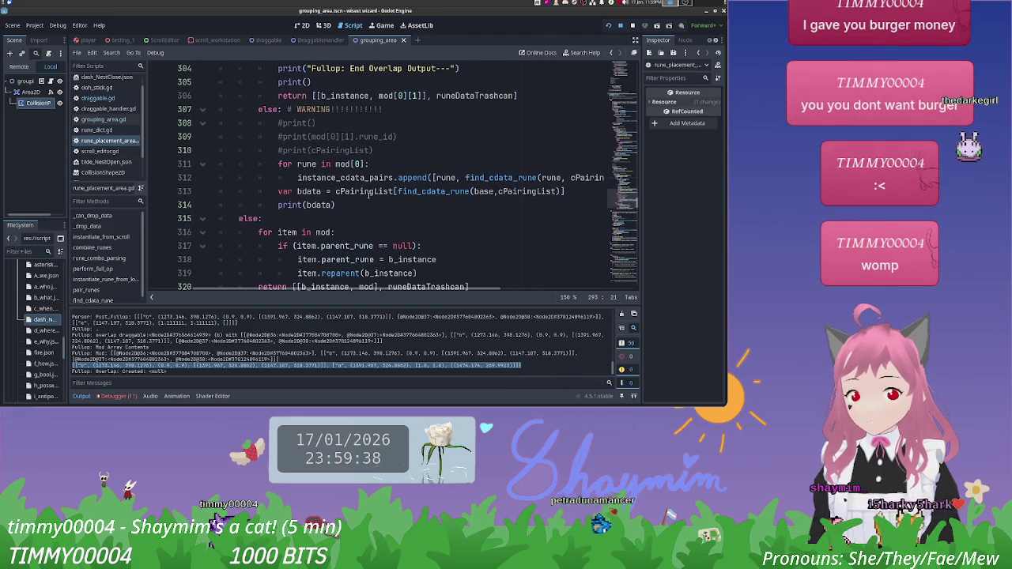
pyautogui.click(364, 202)
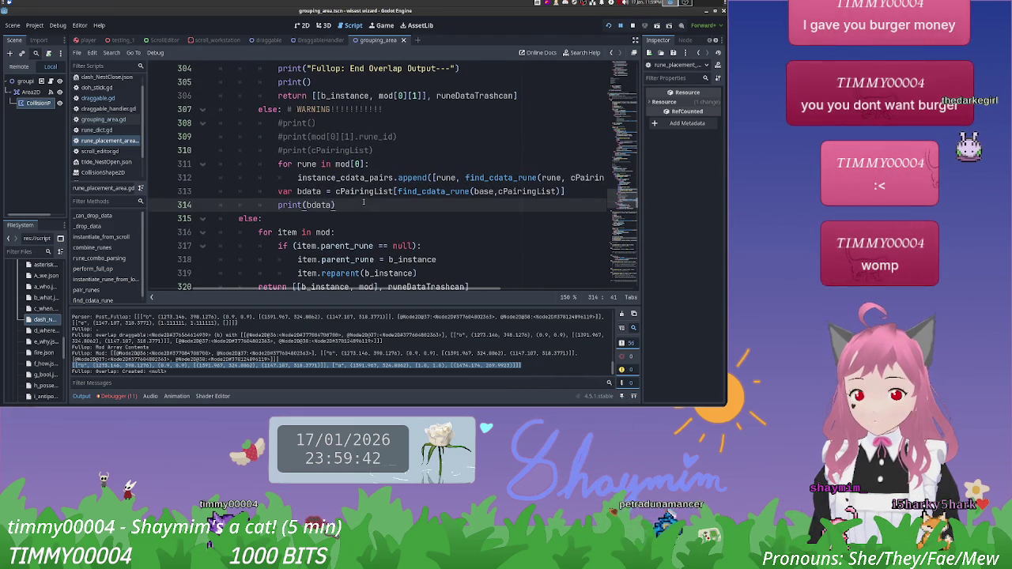
pyautogui.moveTo(340, 204)
pyautogui.mouseDown()
pyautogui.moveTo(317, 143)
pyautogui.moveTo(284, 162)
pyautogui.moveTo(277, 150)
pyautogui.mouseUp()
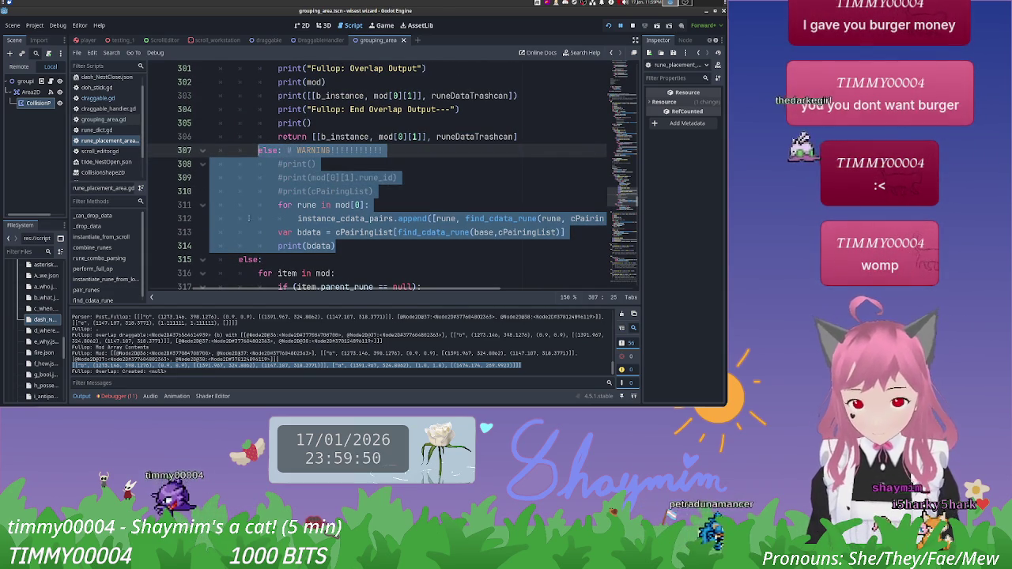
pyautogui.moveTo(352, 246); pyautogui.dragTo(228, 152)
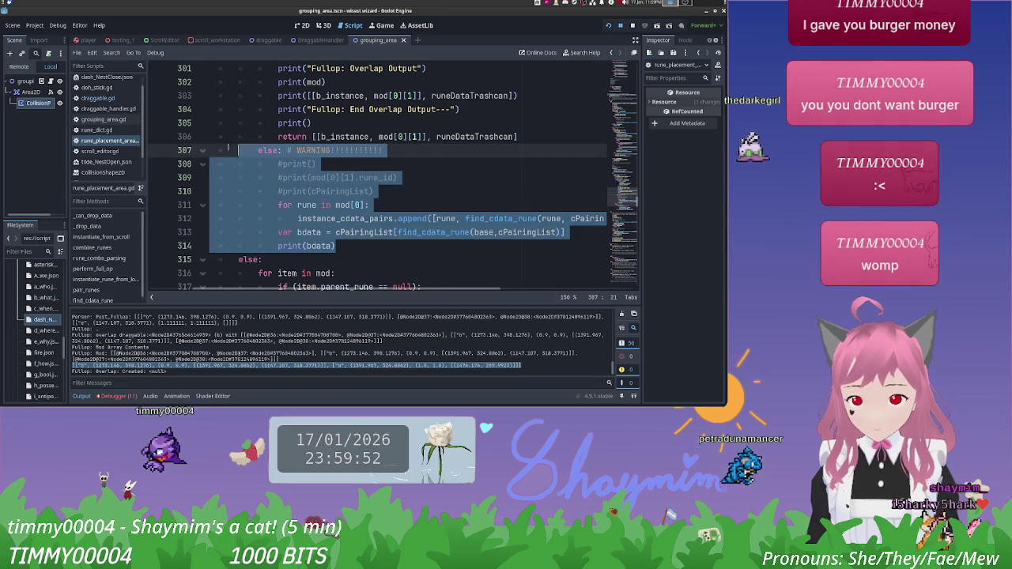
pyautogui.press('BackSpace')
pyautogui.press('BackSpace')
pyautogui.press('BackSpace')
pyautogui.press('BackSpace')
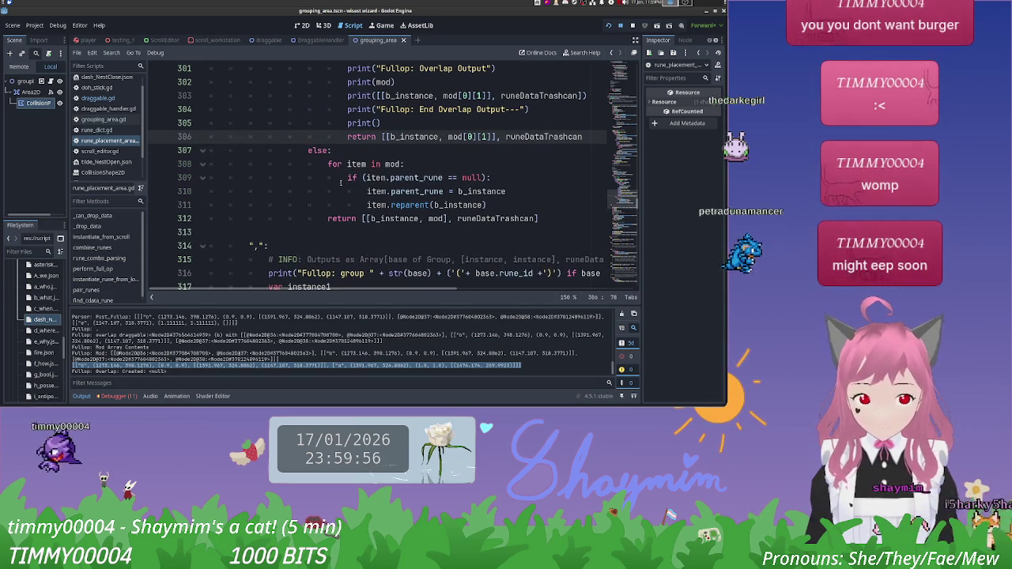
pyautogui.hotkey('ctrl', 'z')
pyautogui.hotkey('ctrl', 'z')
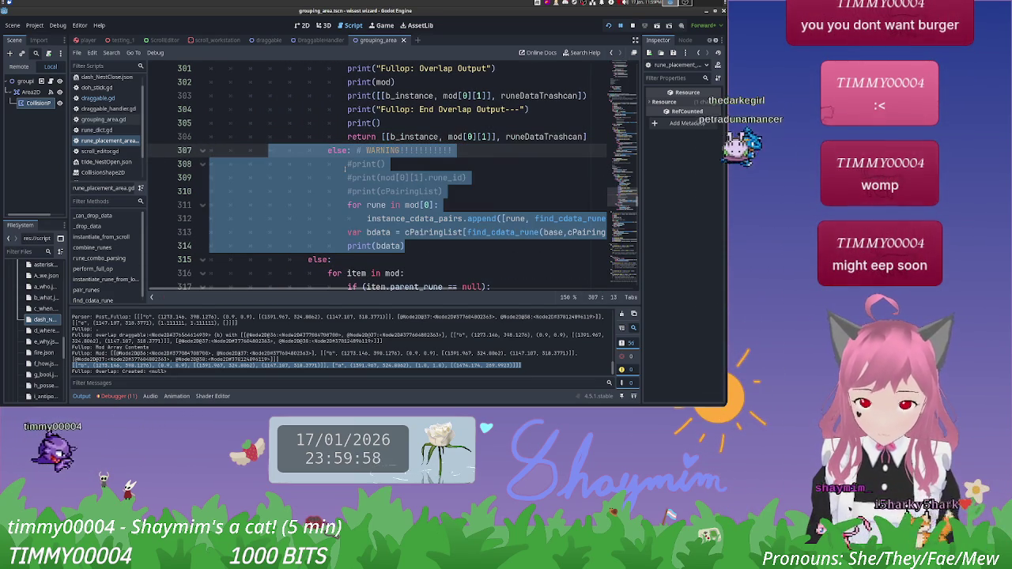
pyautogui.hotkey('ctrl', 'y')
pyautogui.hotkey('ctrl', 'y')
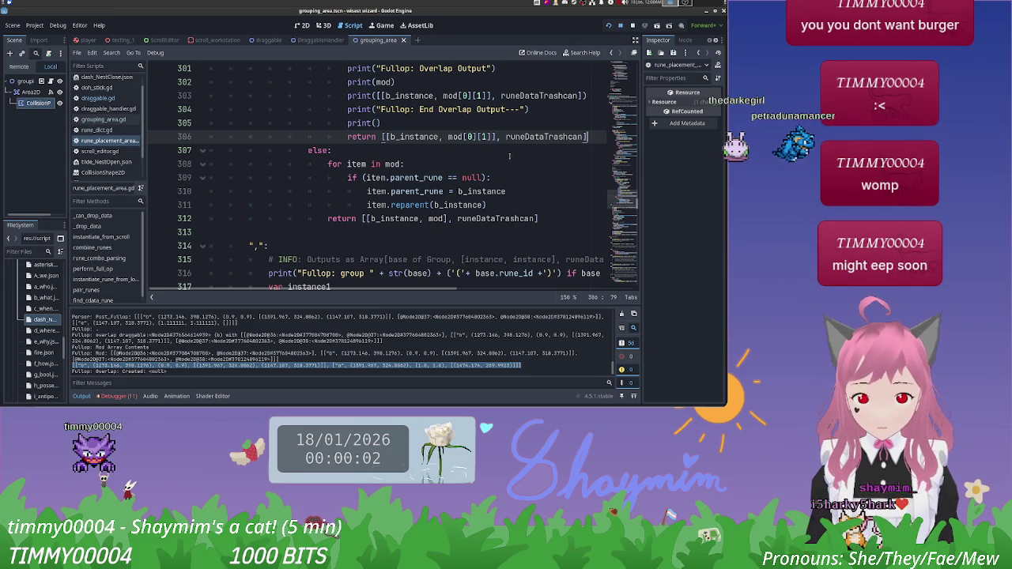
pyautogui.click(538, 151)
# Step: Delete the Mod Maker: DR Base loop over instance_cdata_pairs, lines 258–269
pyautogui.scroll(1, 538, 151)
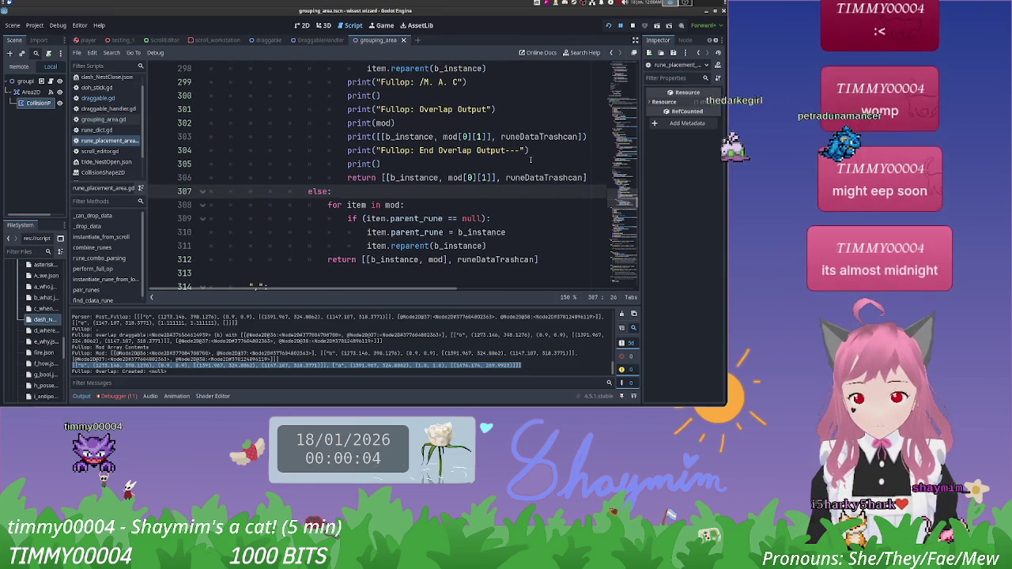
pyautogui.scroll(5, 502, 173)
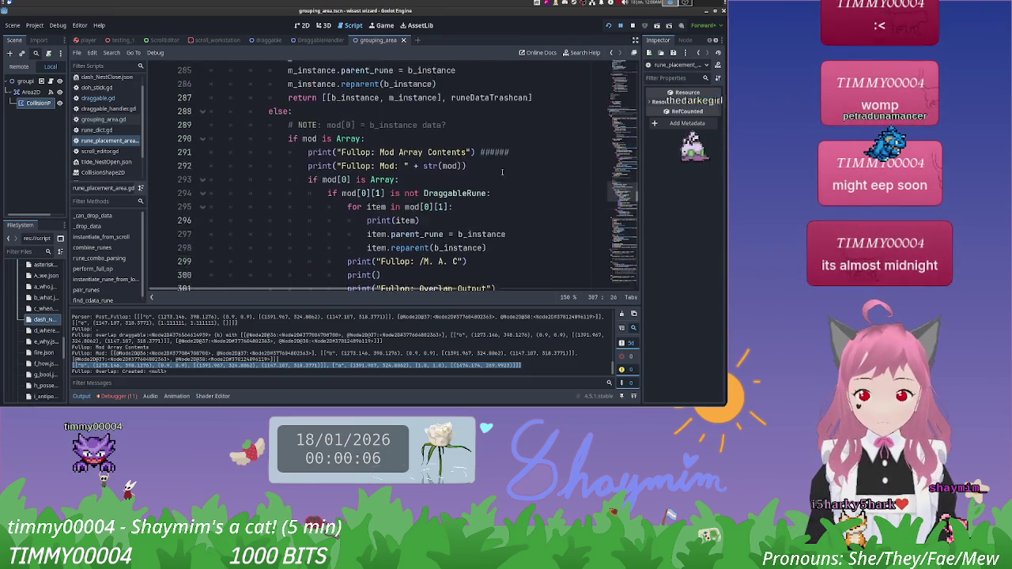
pyautogui.scroll(5, 502, 173)
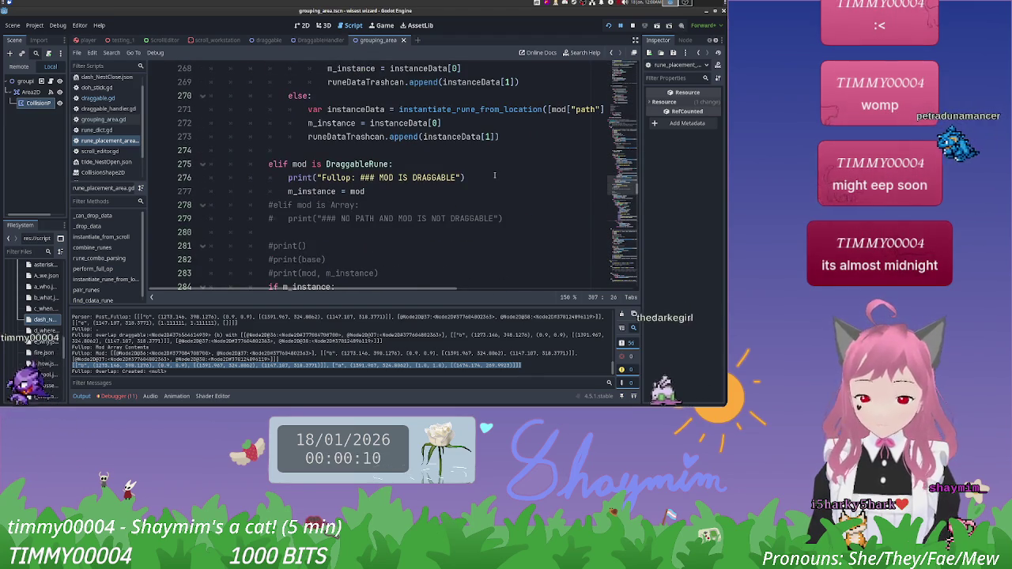
pyautogui.scroll(3, 498, 177)
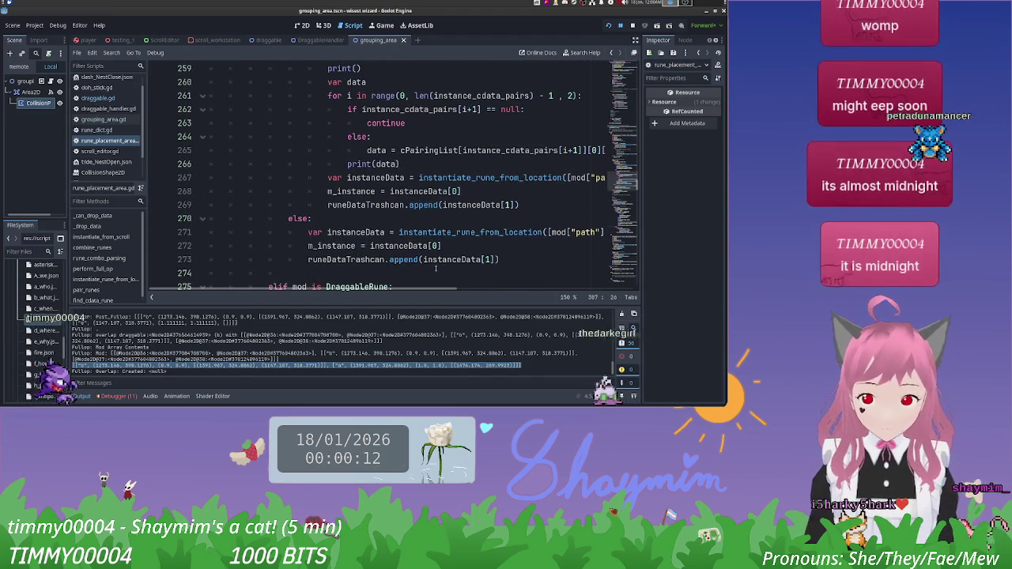
pyautogui.scroll(1, 439, 239)
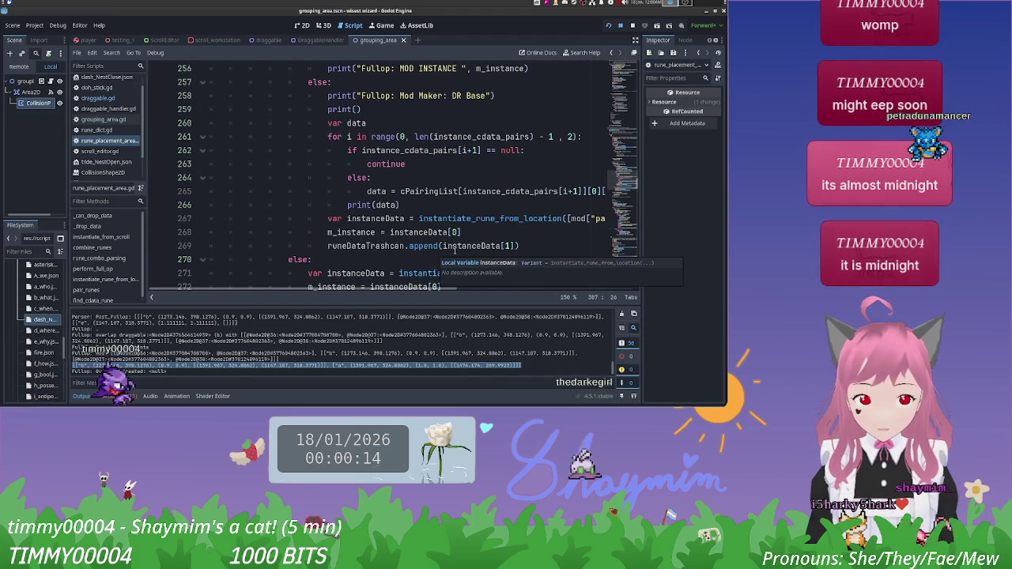
pyautogui.scroll(4, 451, 246)
pyautogui.scroll(-4, 442, 237)
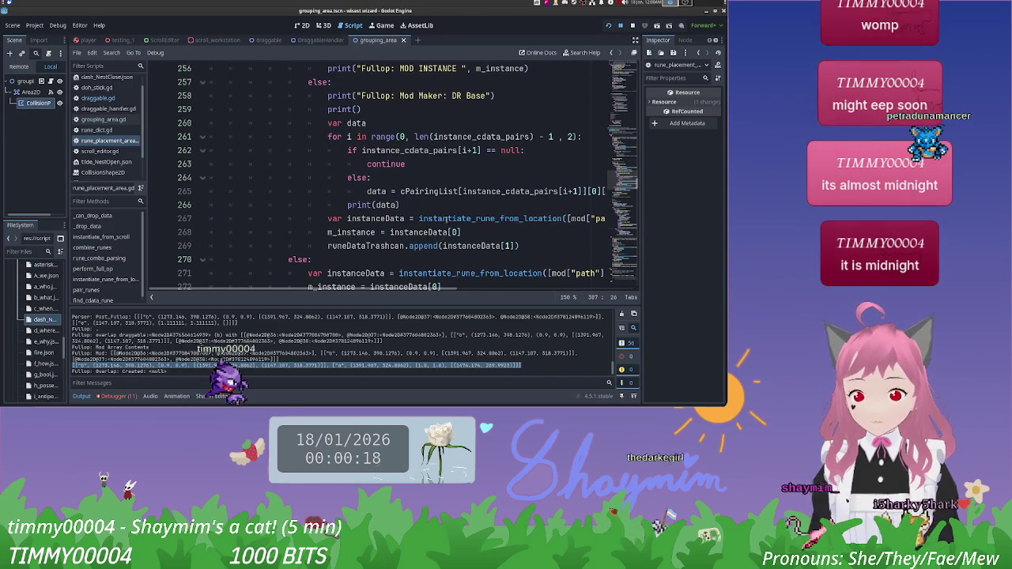
pyautogui.scroll(2, 390, 155)
pyautogui.scroll(-1, 390, 155)
pyautogui.scroll(1, 389, 155)
pyautogui.moveTo(409, 291); pyautogui.dragTo(449, 290)
pyautogui.scroll(-2, 451, 241)
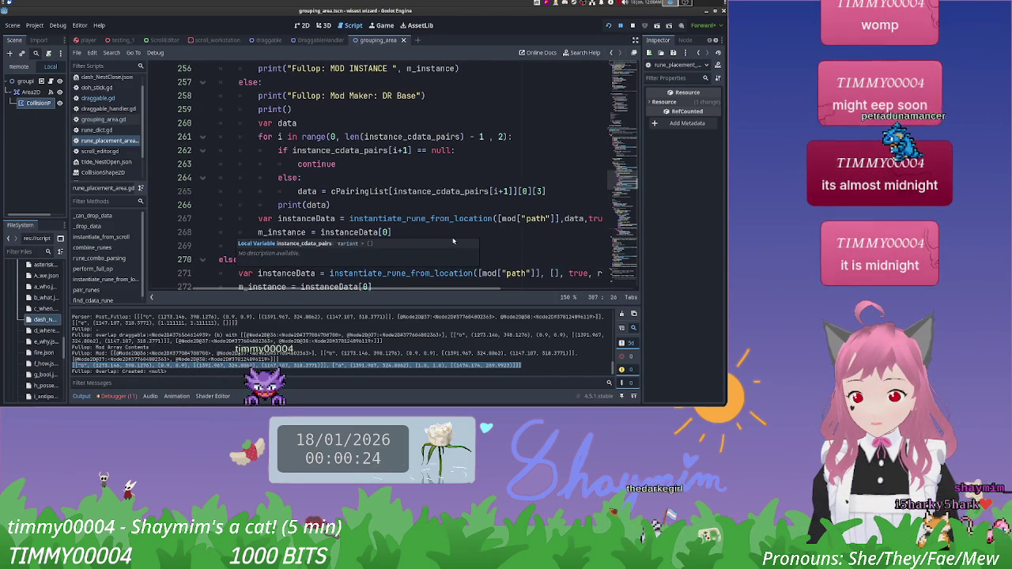
pyautogui.click(472, 244)
pyautogui.moveTo(471, 244)
pyautogui.mouseDown()
pyautogui.moveTo(443, 220)
pyautogui.moveTo(332, 205)
pyautogui.moveTo(284, 155)
pyautogui.moveTo(197, 103)
pyautogui.moveTo(167, 98)
pyautogui.mouseUp()
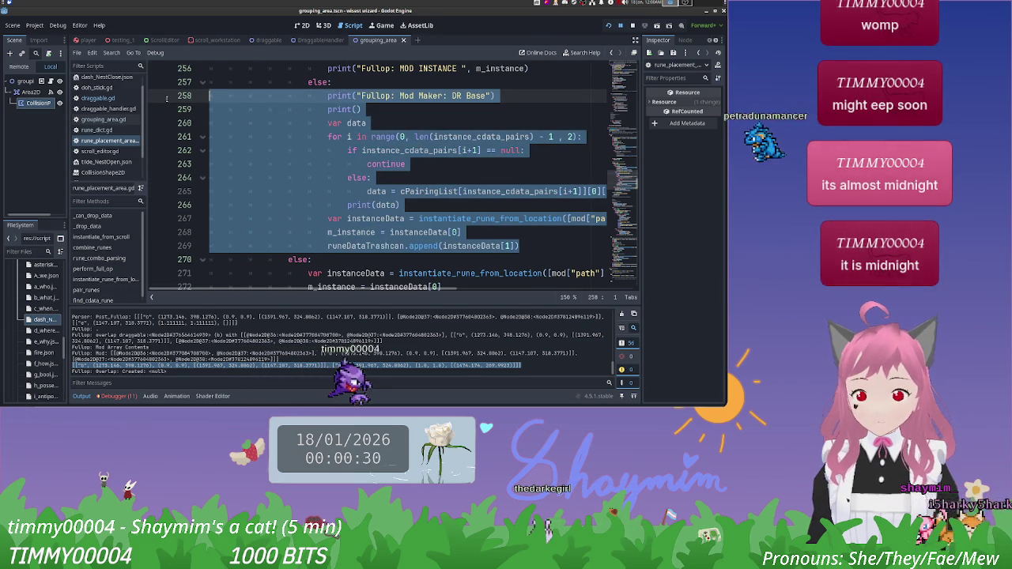
pyautogui.press('BackSpace')
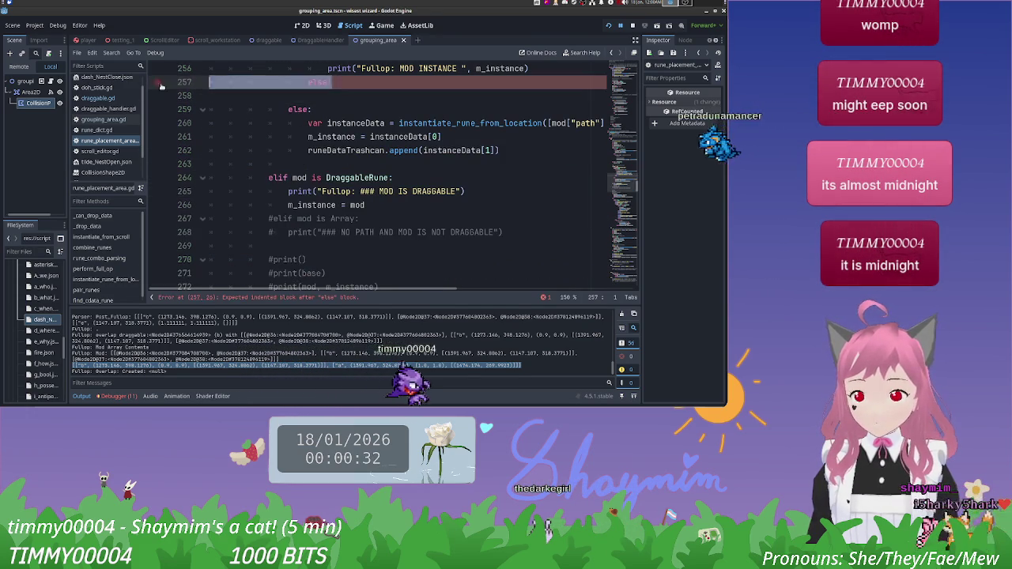
# Step: Remove the leftover empty else line to clear the script error
pyautogui.scroll(1, 296, 125)
pyautogui.press('Delete')
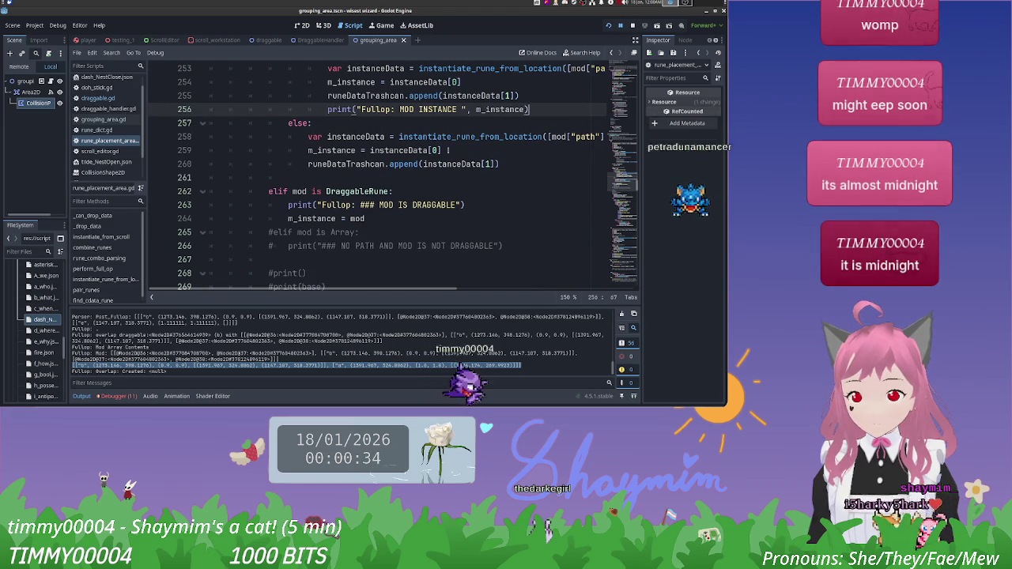
pyautogui.scroll(7, 537, 165)
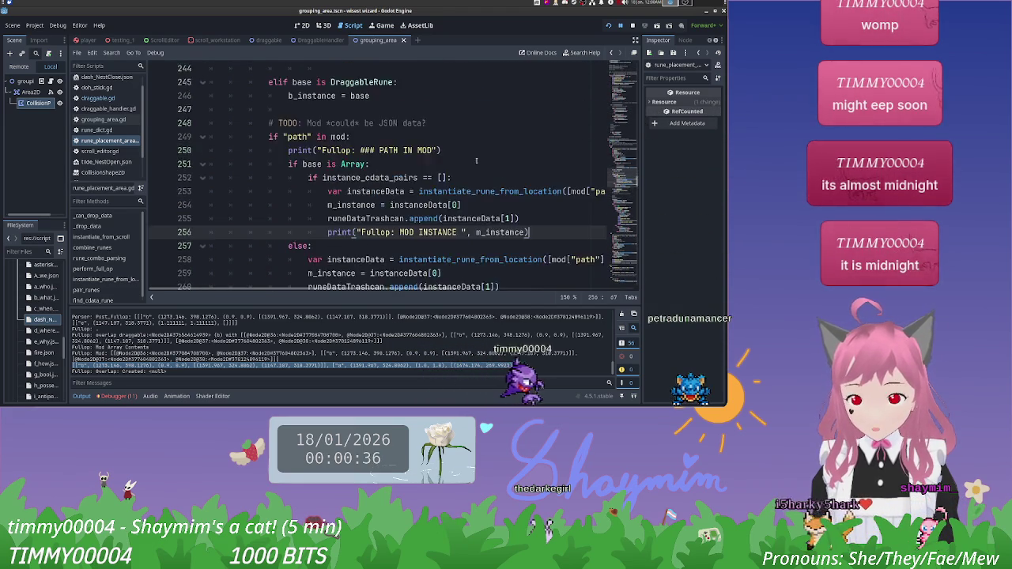
pyautogui.scroll(4, 537, 165)
pyautogui.scroll(18, 622, 143)
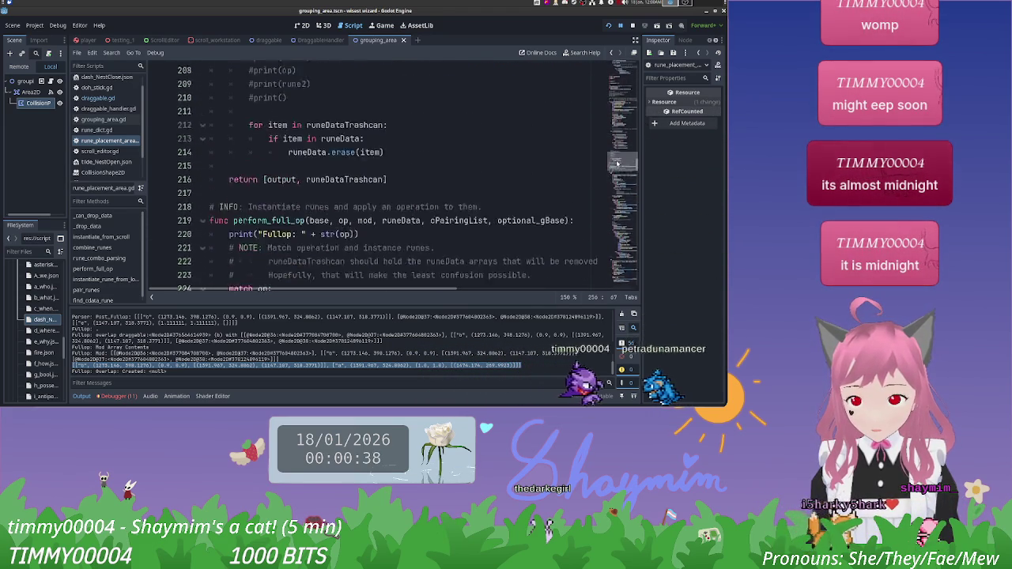
pyautogui.scroll(9, 622, 144)
pyautogui.scroll(-3, 622, 139)
pyautogui.scroll(3, 623, 133)
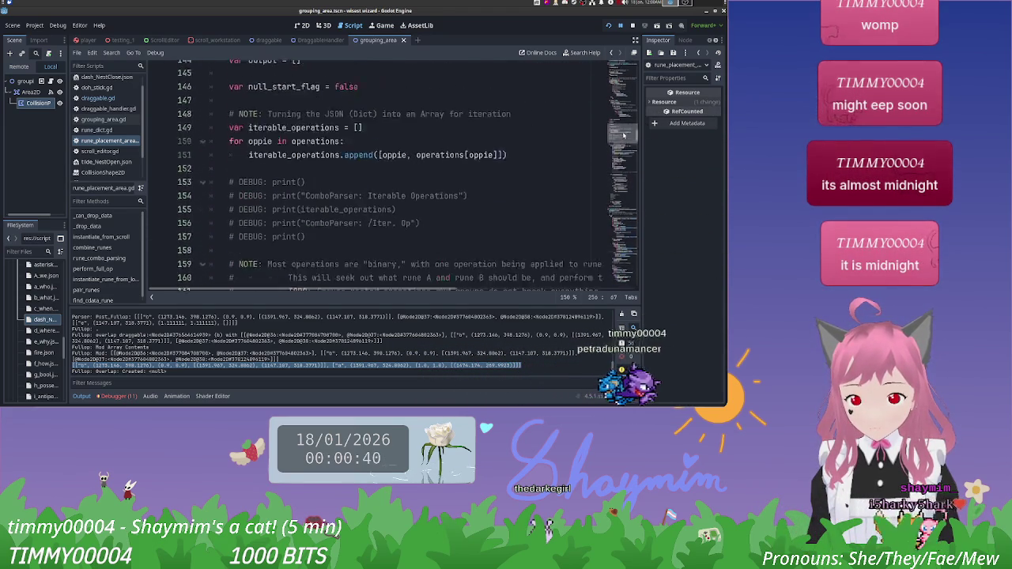
pyautogui.scroll(20, 623, 134)
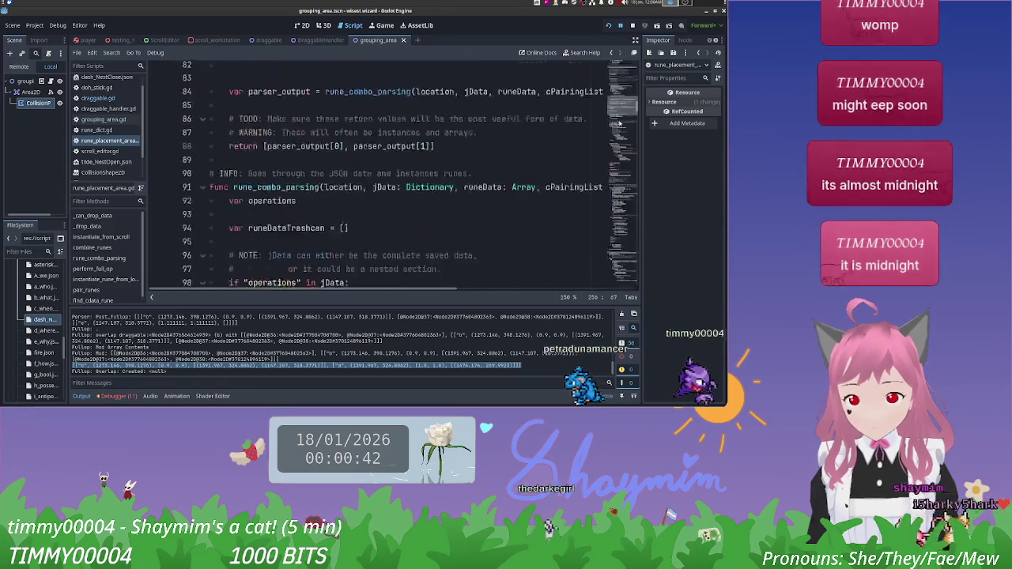
pyautogui.scroll(13, 610, 78)
pyautogui.scroll(-2, 609, 79)
pyautogui.scroll(4, 609, 81)
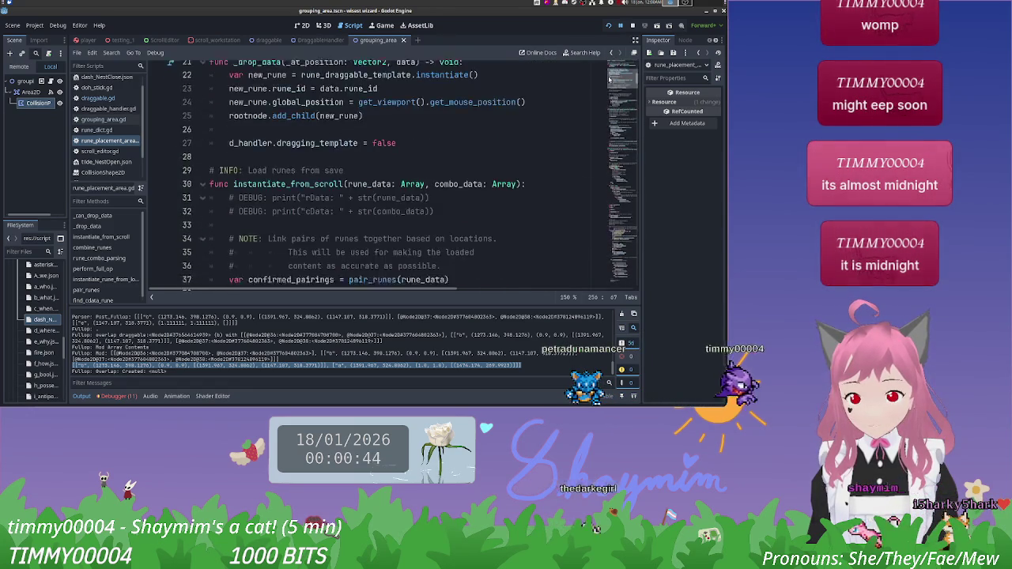
pyautogui.scroll(-5, 608, 83)
pyautogui.scroll(-10, 608, 82)
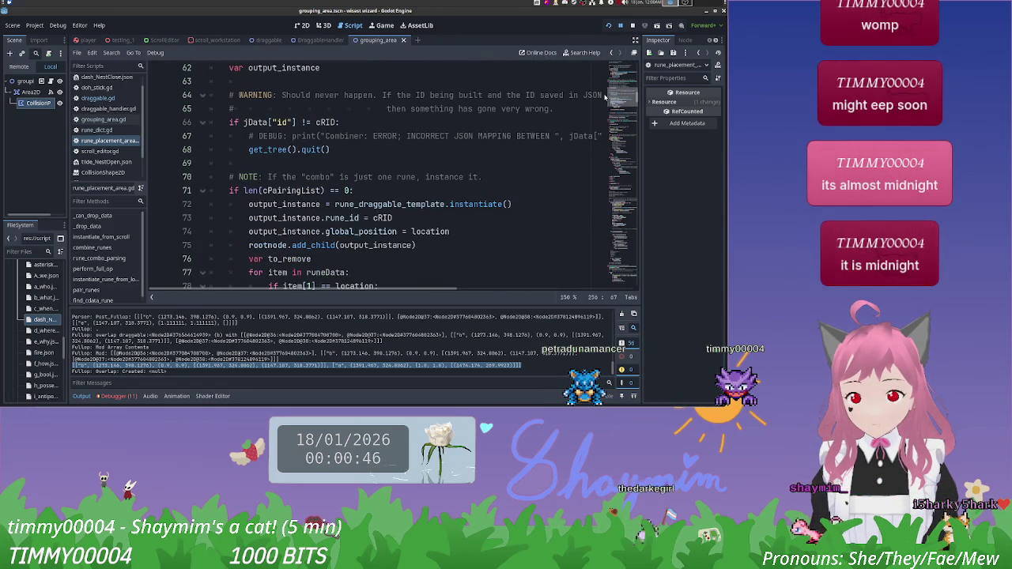
pyautogui.scroll(-8, 606, 98)
pyautogui.hotkey('ctrl', 'Home')
pyautogui.press('Down')
pyautogui.press('Down')
pyautogui.write('v')
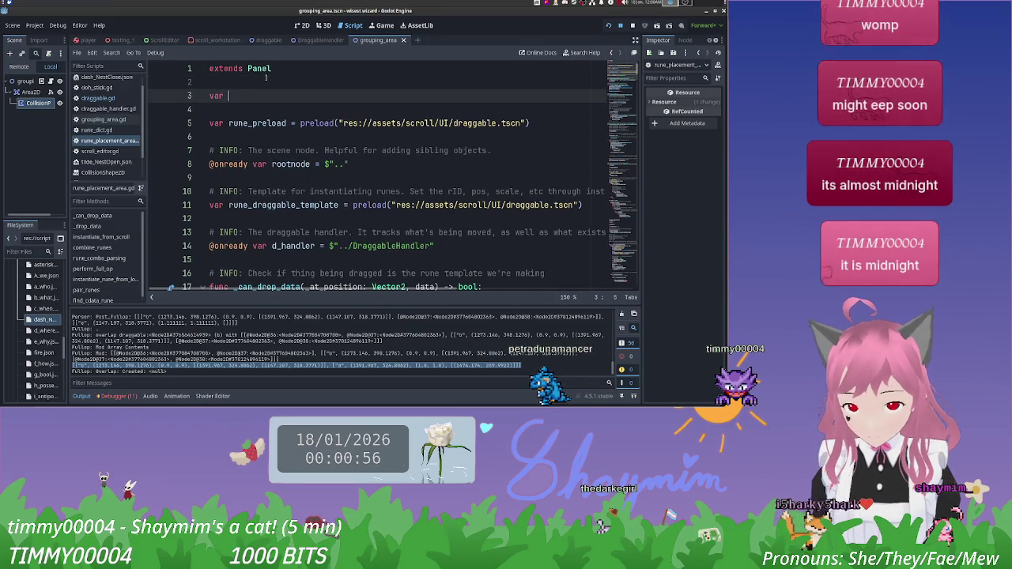
pyautogui.write('ted_runes =')
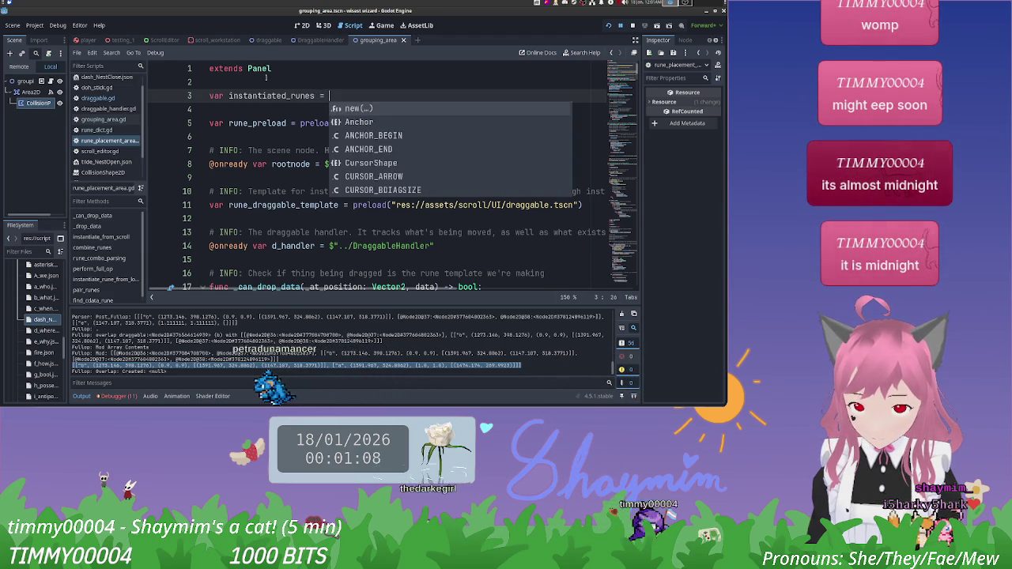
# Step: Finish line 3 as var instantiated_runes = 0 below extends Panel
pyautogui.write('0')
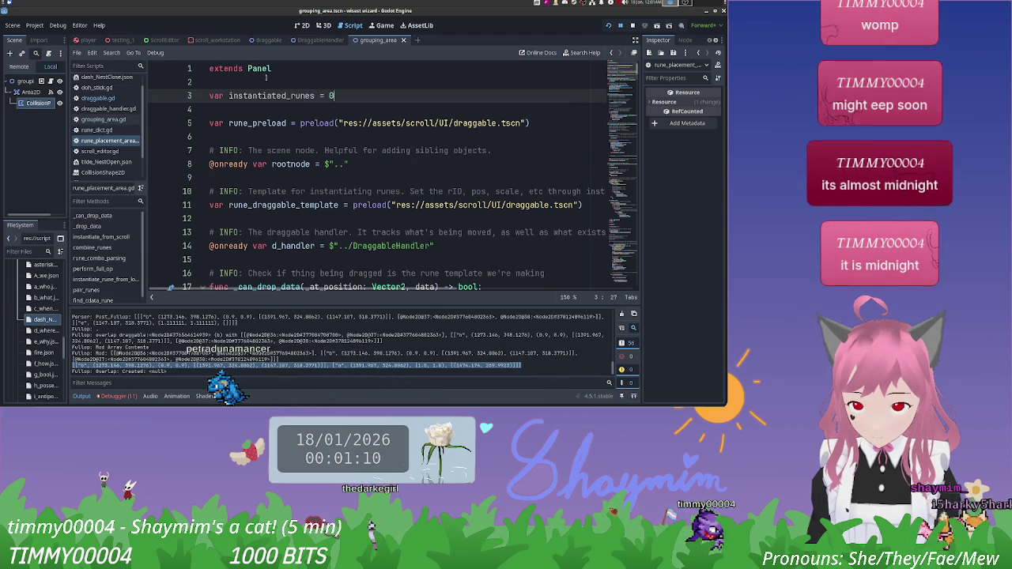
pyautogui.scroll(-10, 307, 136)
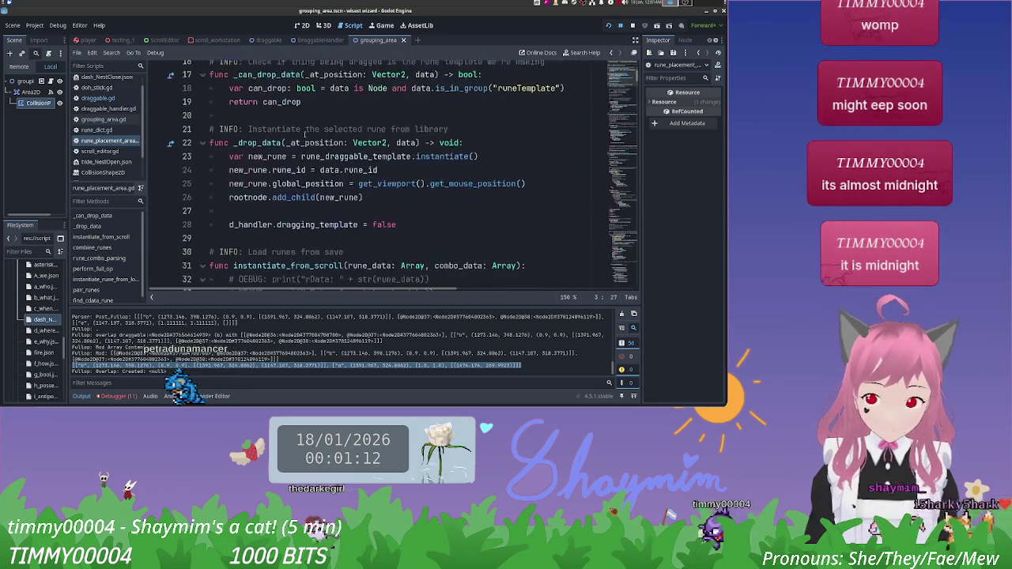
pyautogui.scroll(9, 493, 220)
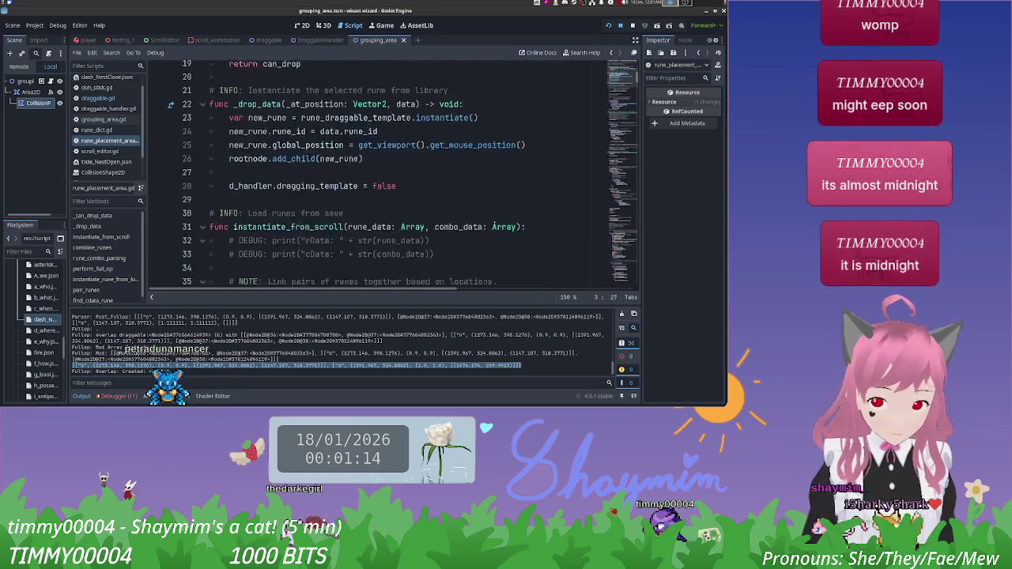
pyautogui.scroll(1, 493, 221)
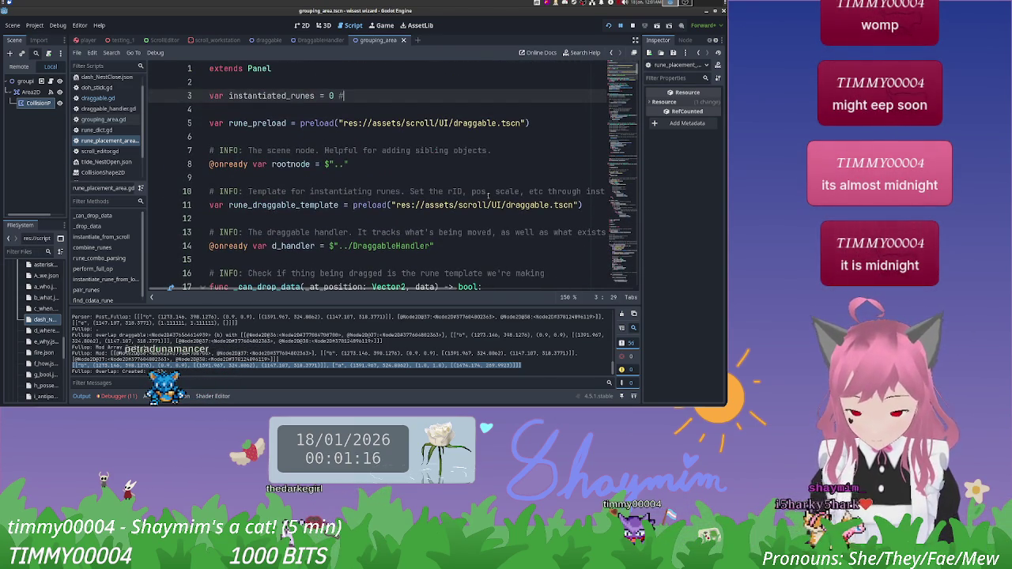